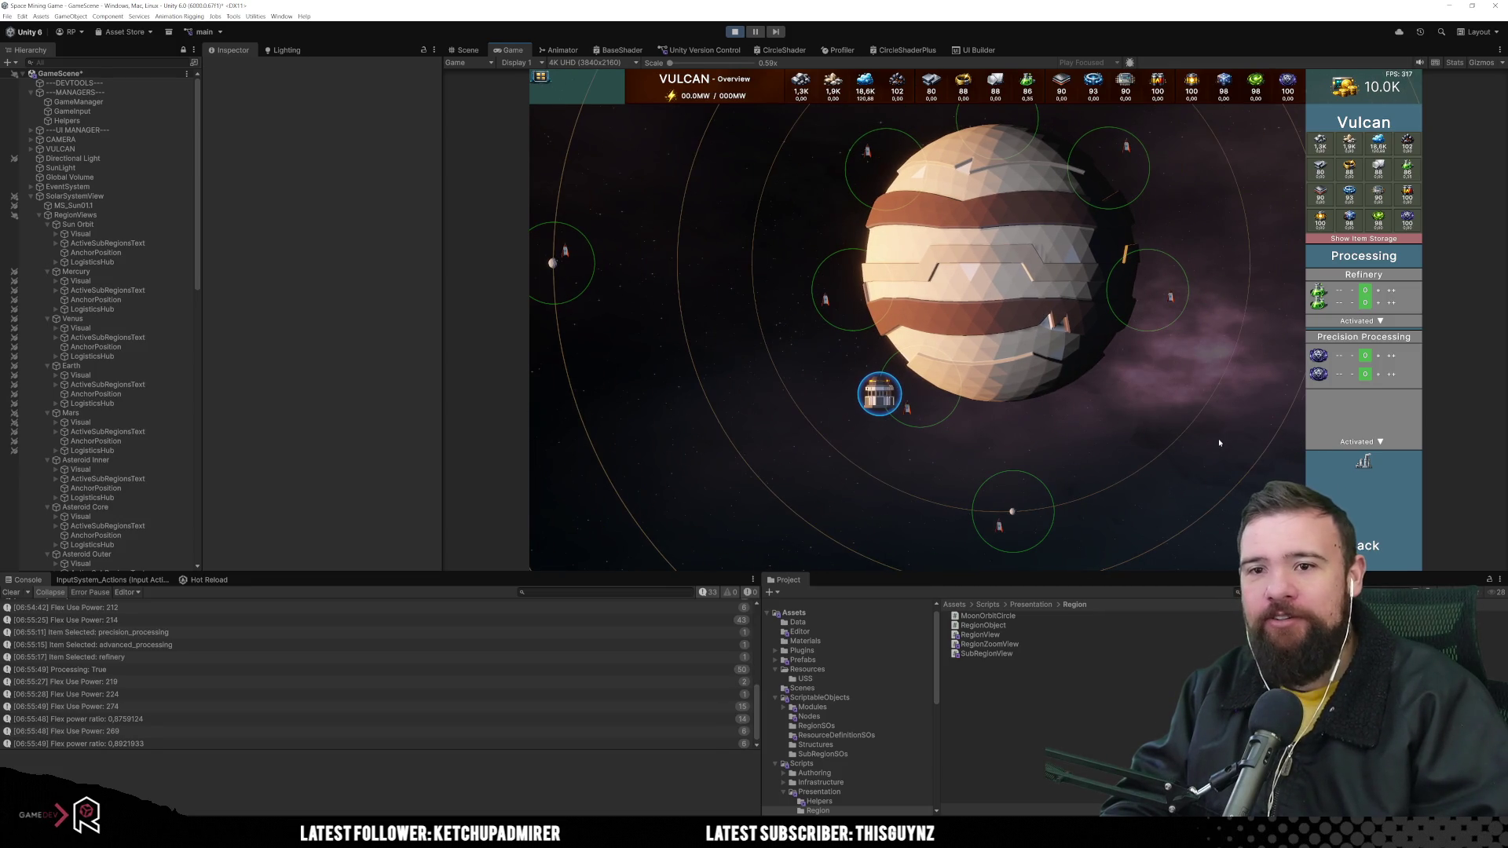
Build an Advanced Processing building in the empty slot of Vulcan's Processing node
left_click(1318, 355)
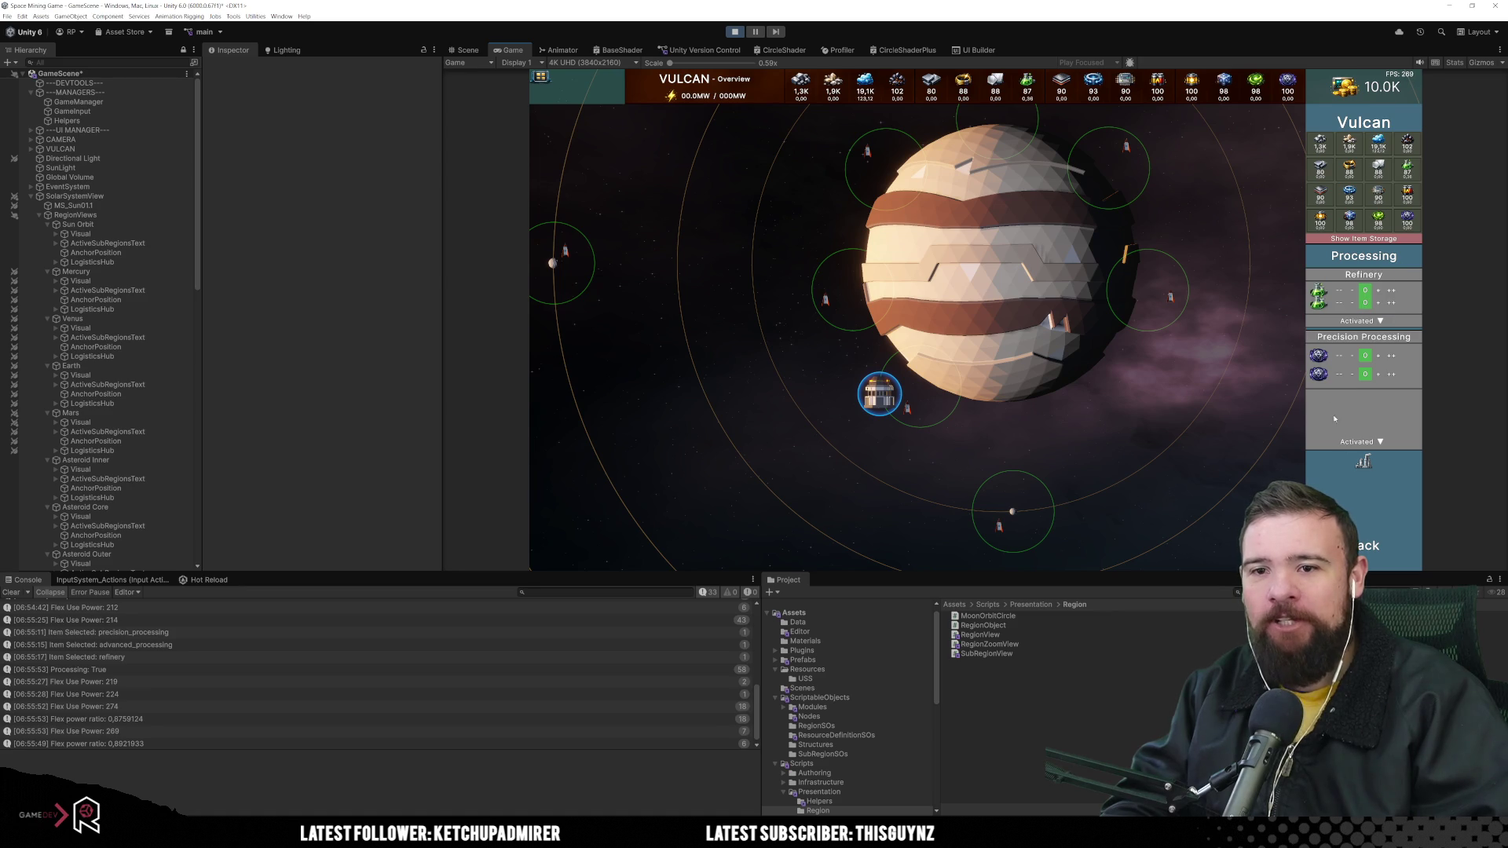
left_click(1364, 462)
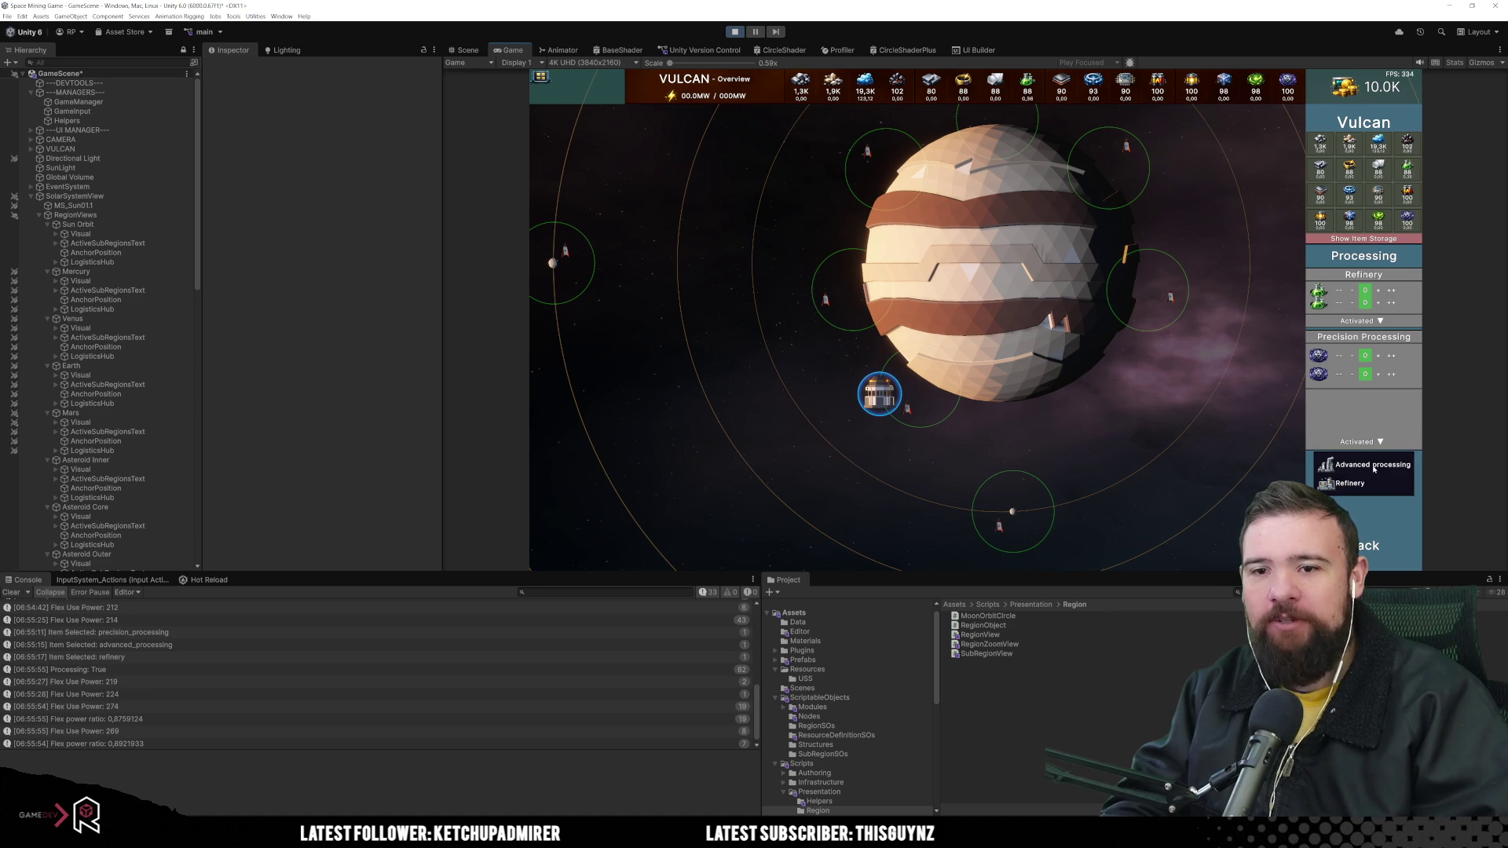
left_click(1373, 466)
Look over the recipe lists for a processing slot and Advanced Processing, closing both unchanged
left_click(1325, 354)
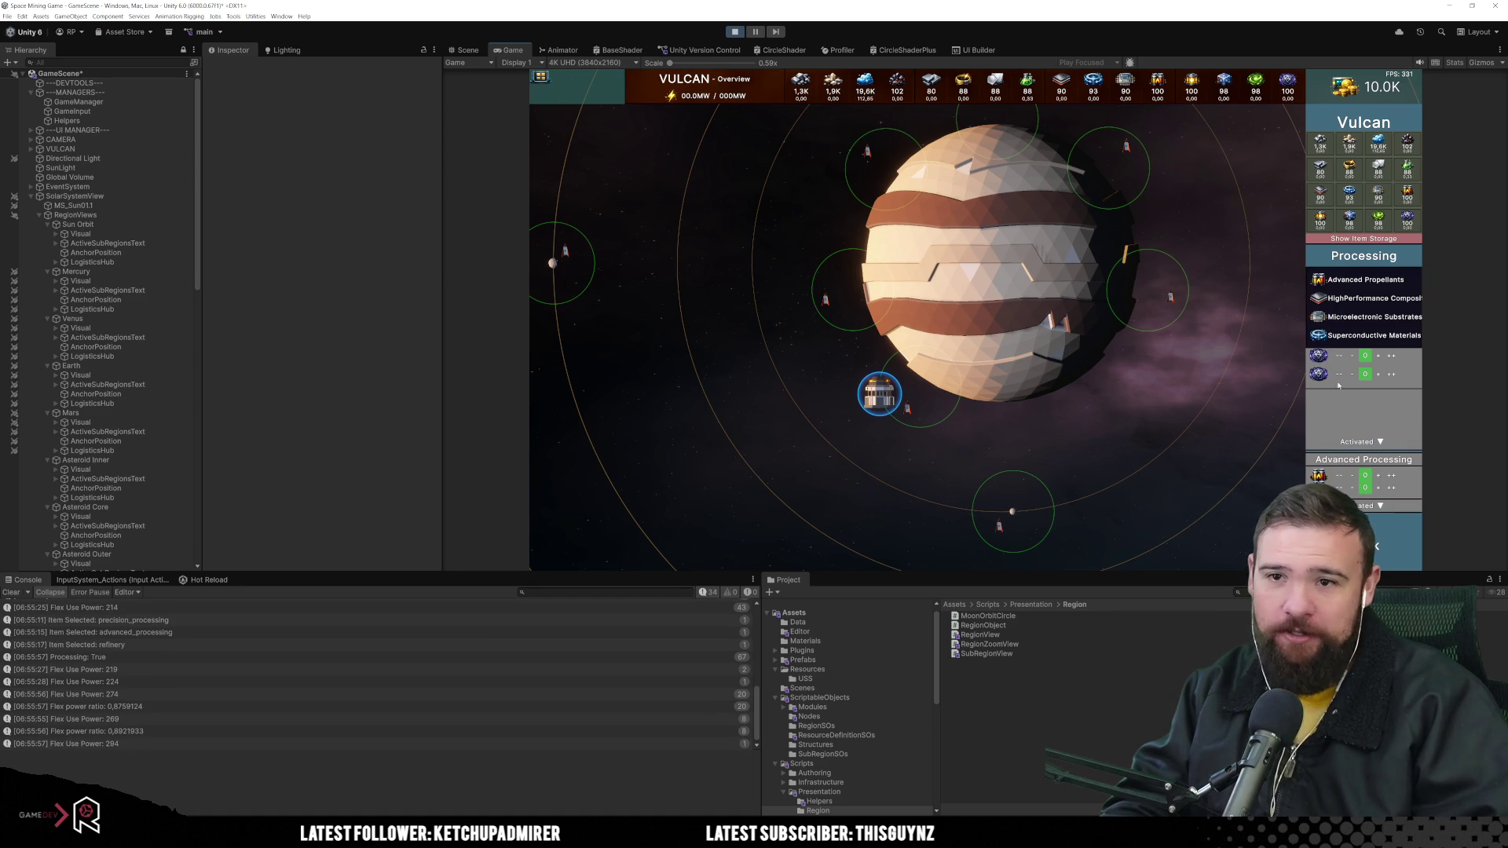
left_click(1325, 282)
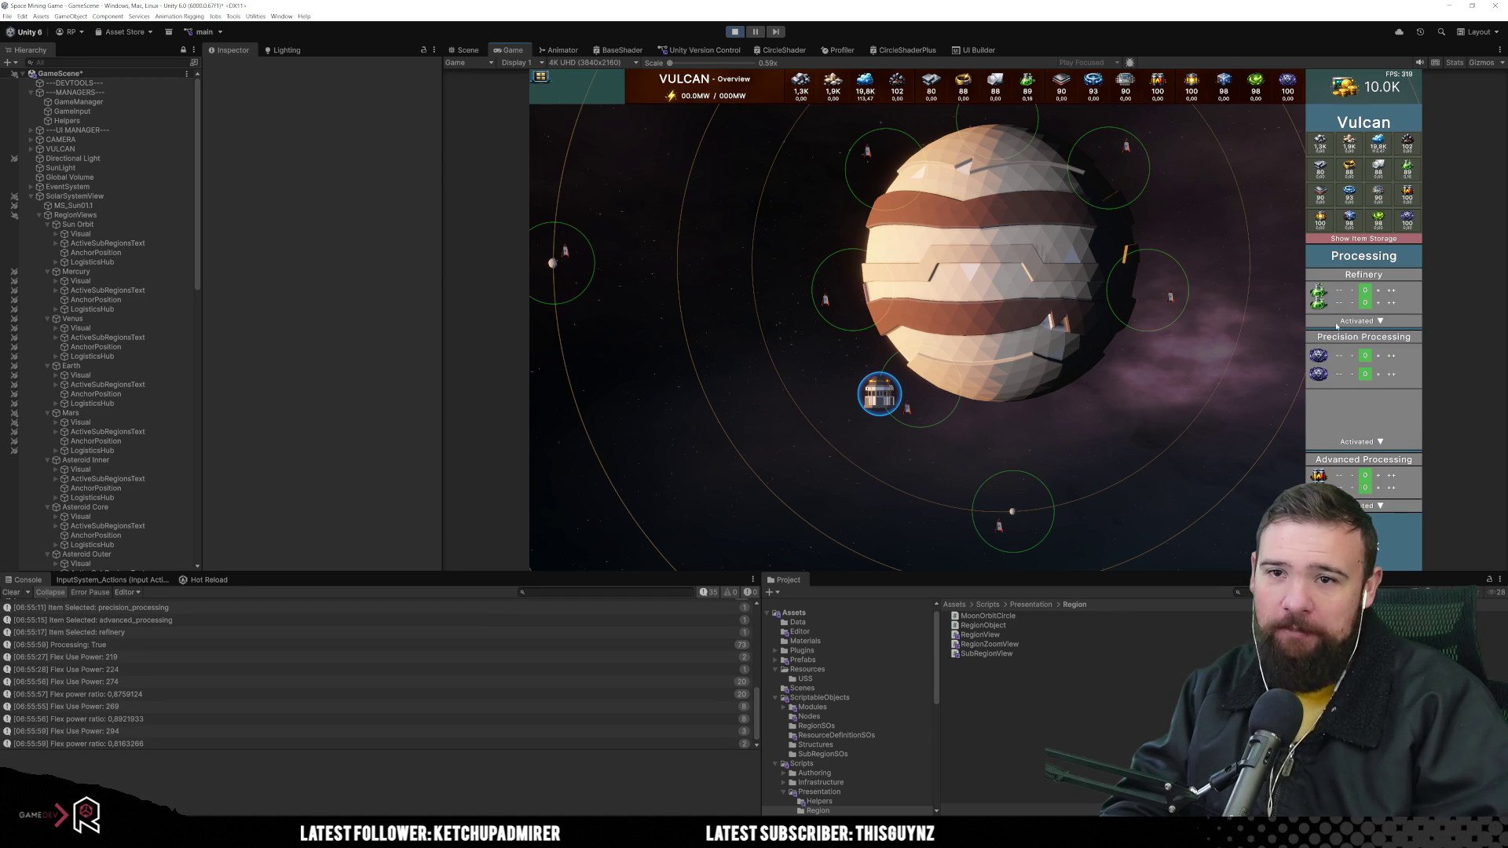
left_click(1321, 476)
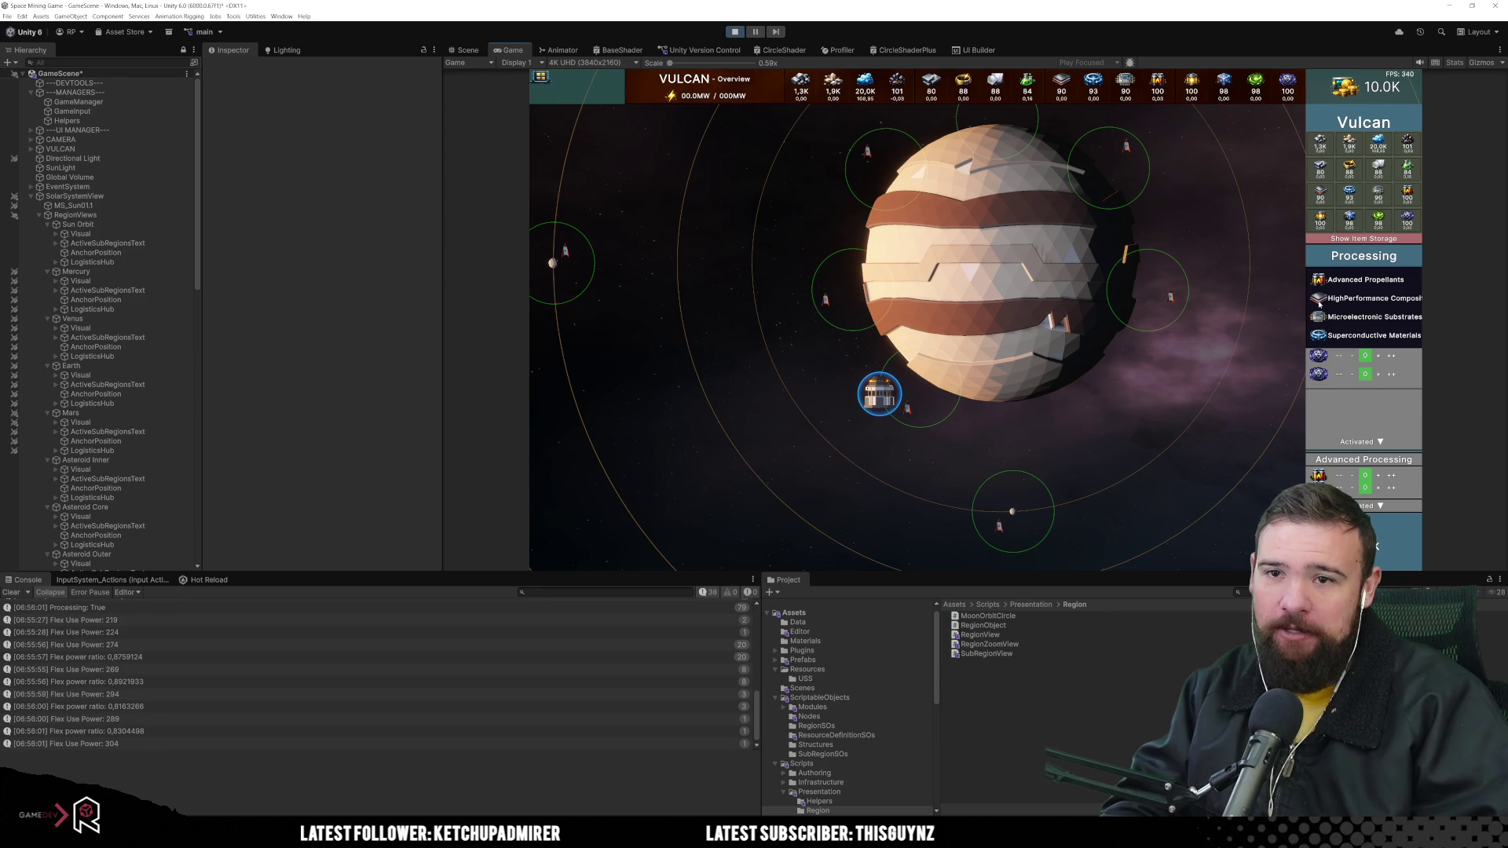
left_click(1320, 301)
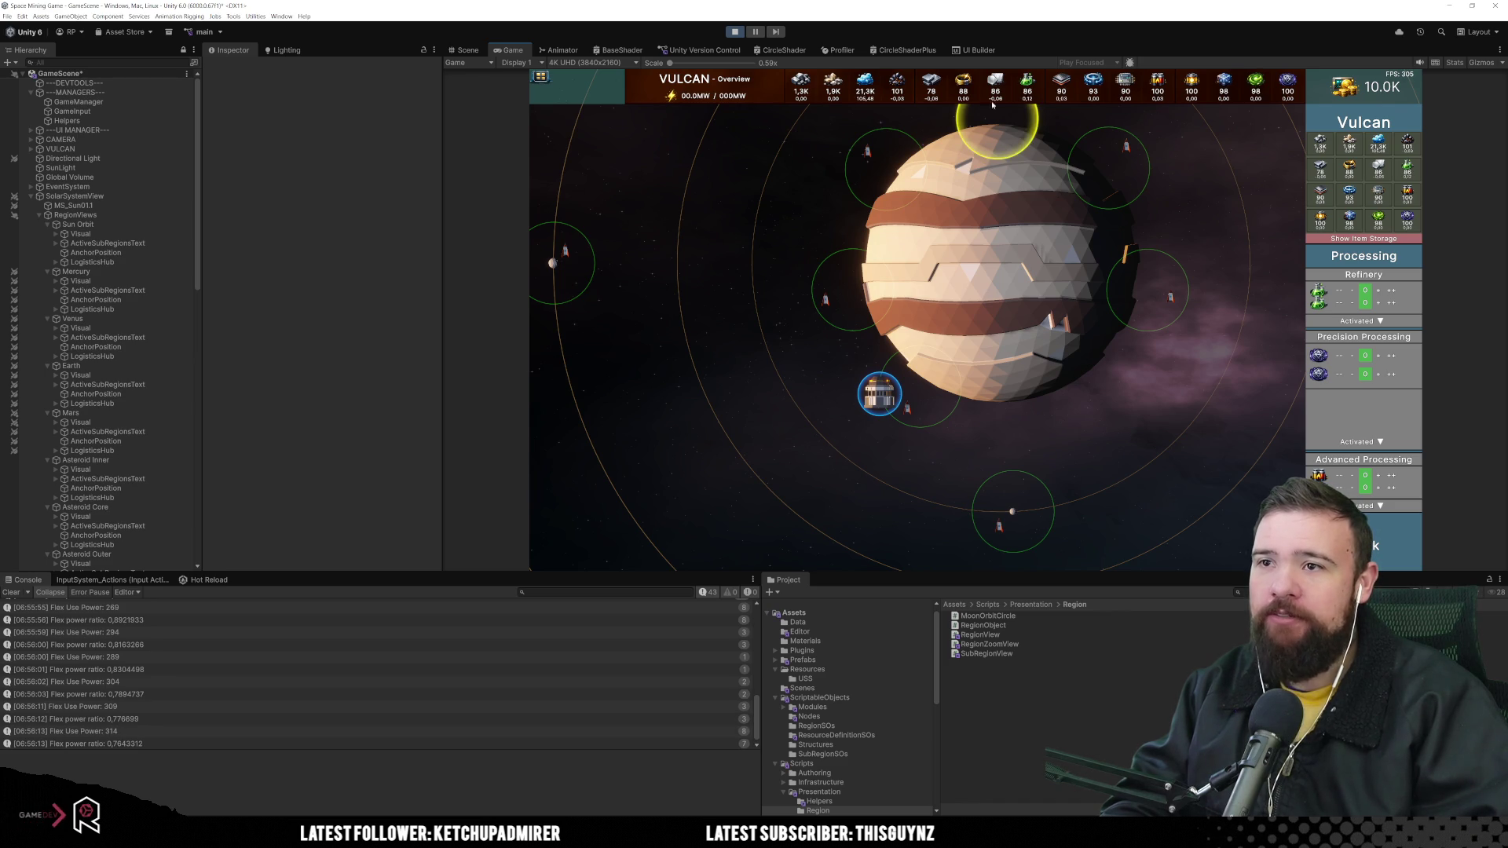
Pan across the Vulcan system and switch the Refinery's recipe to Industrial Chemicals
mouse_move(953, 119)
left_mouse_down()
mouse_move(878, 229)
mouse_move(823, 267)
left_mouse_up()
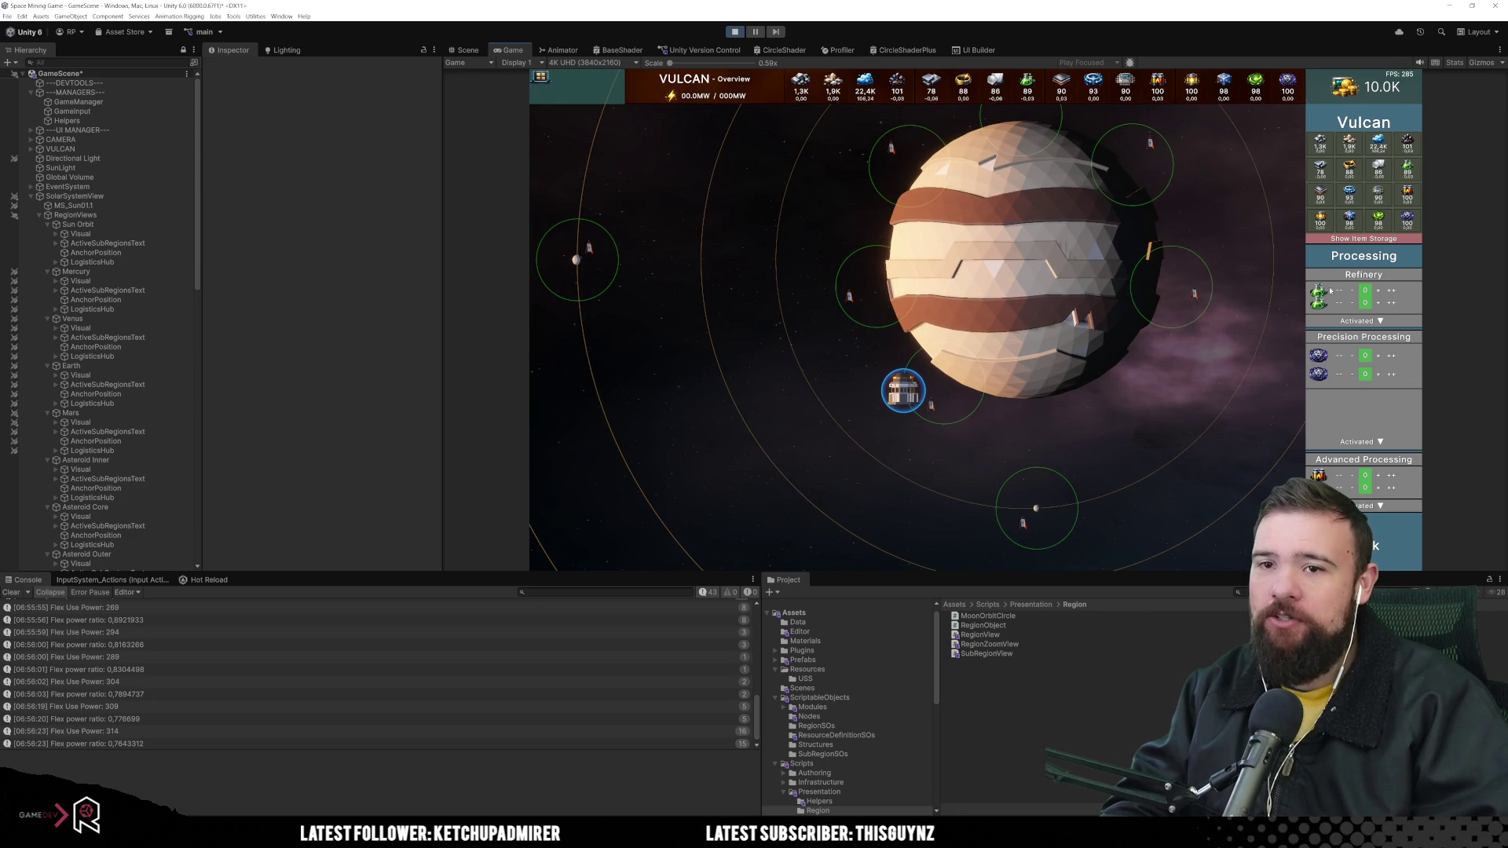
left_click(1330, 292)
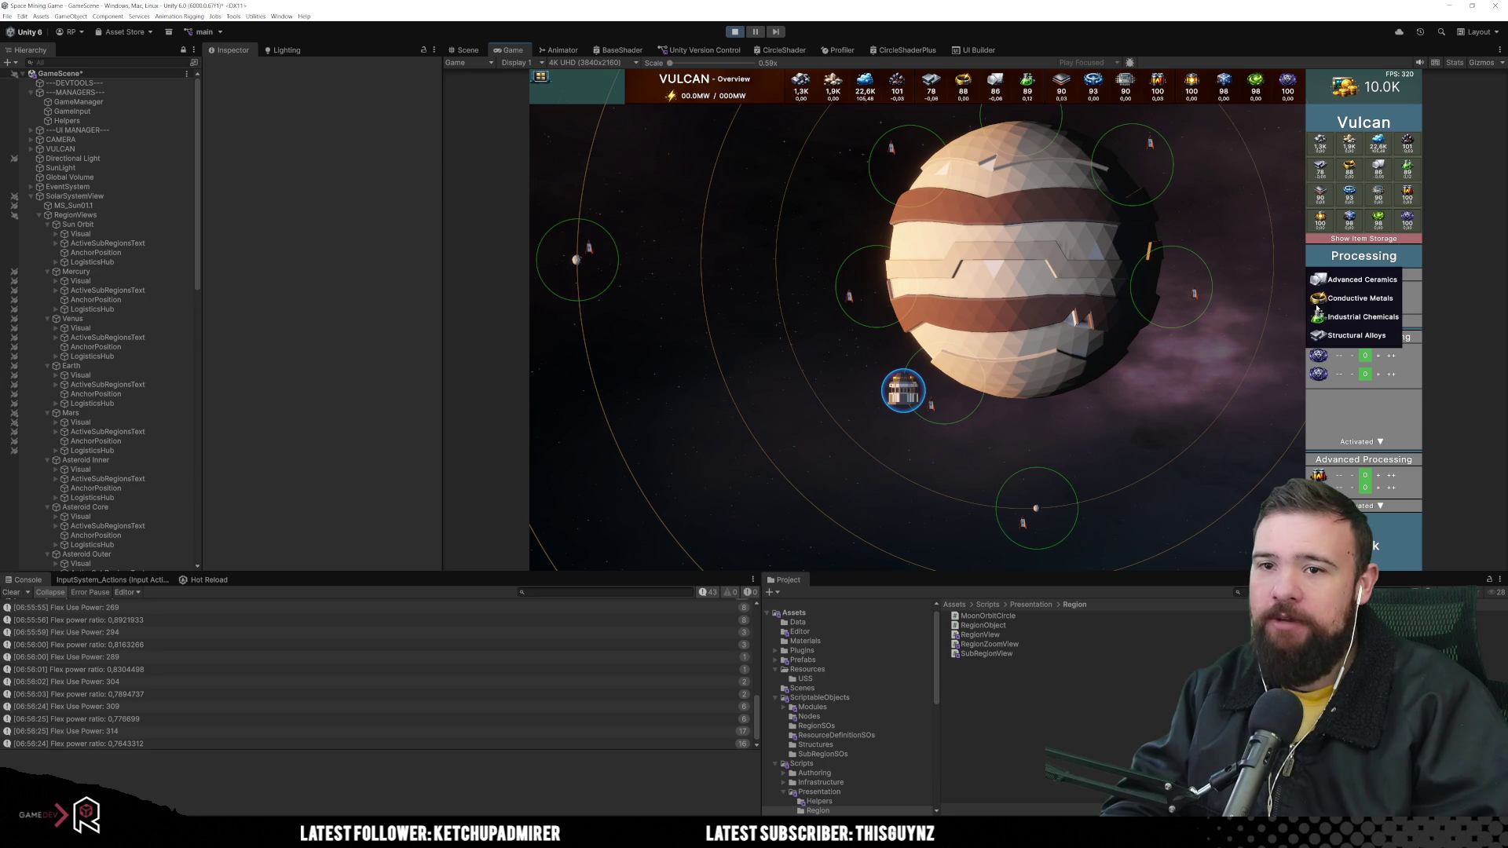
left_click(1321, 322)
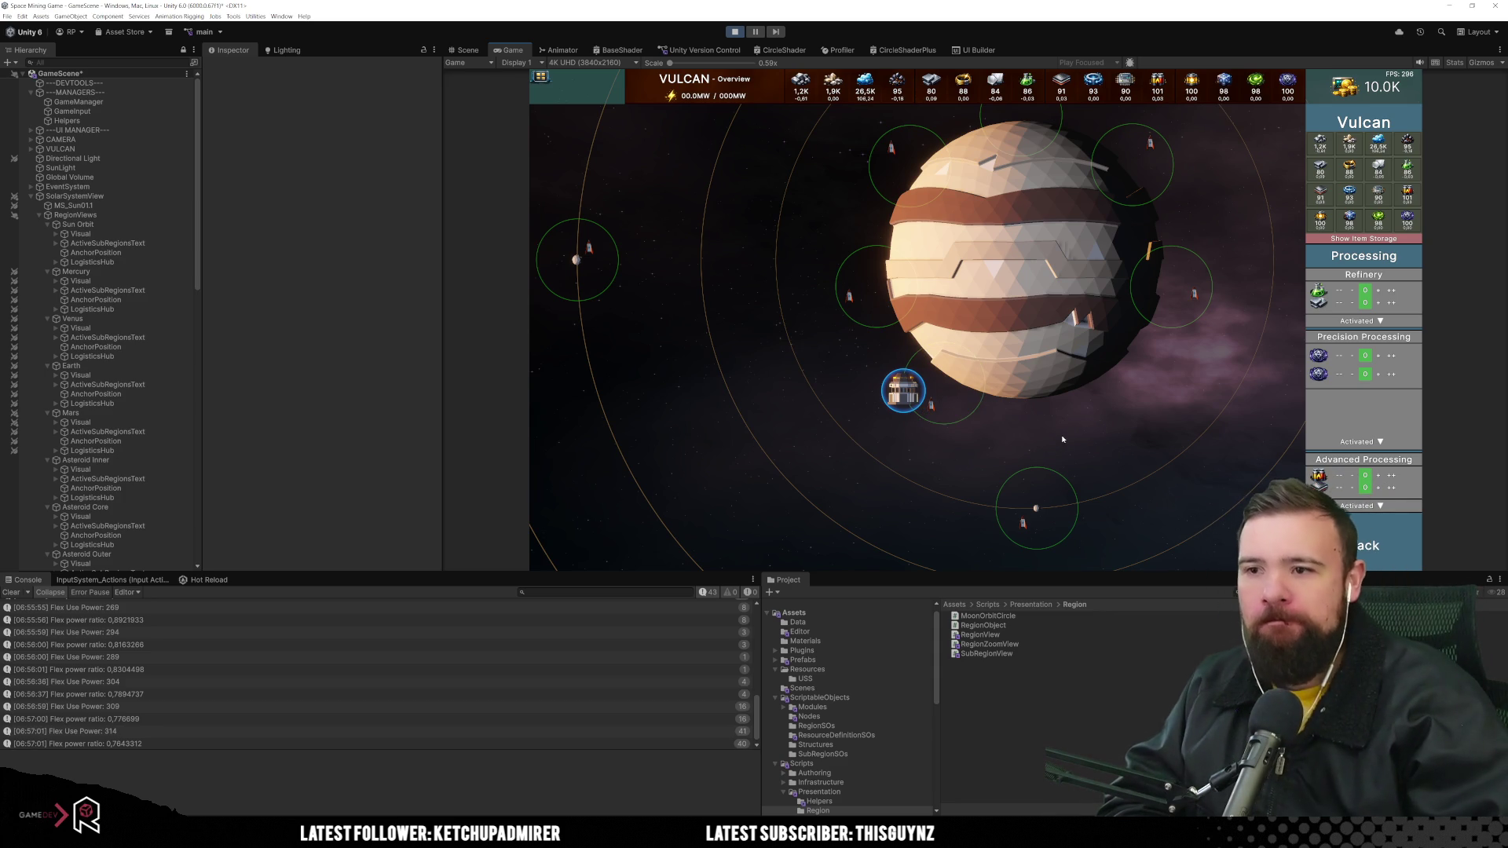
Pan the camera with D, A and W, then pick a new recipe for the first Precision Processing slot
key("d")
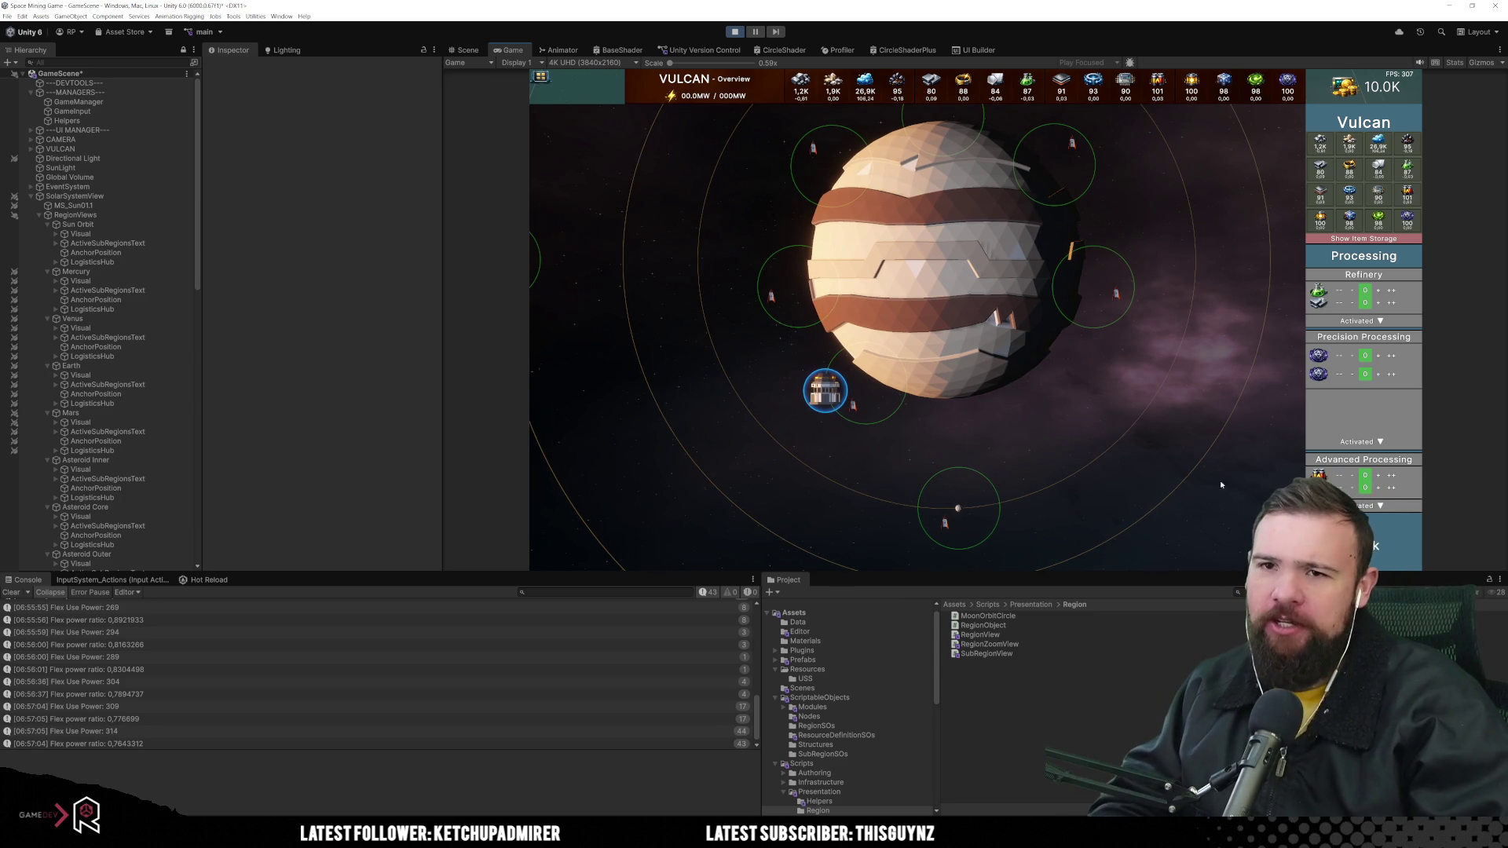
key("a")
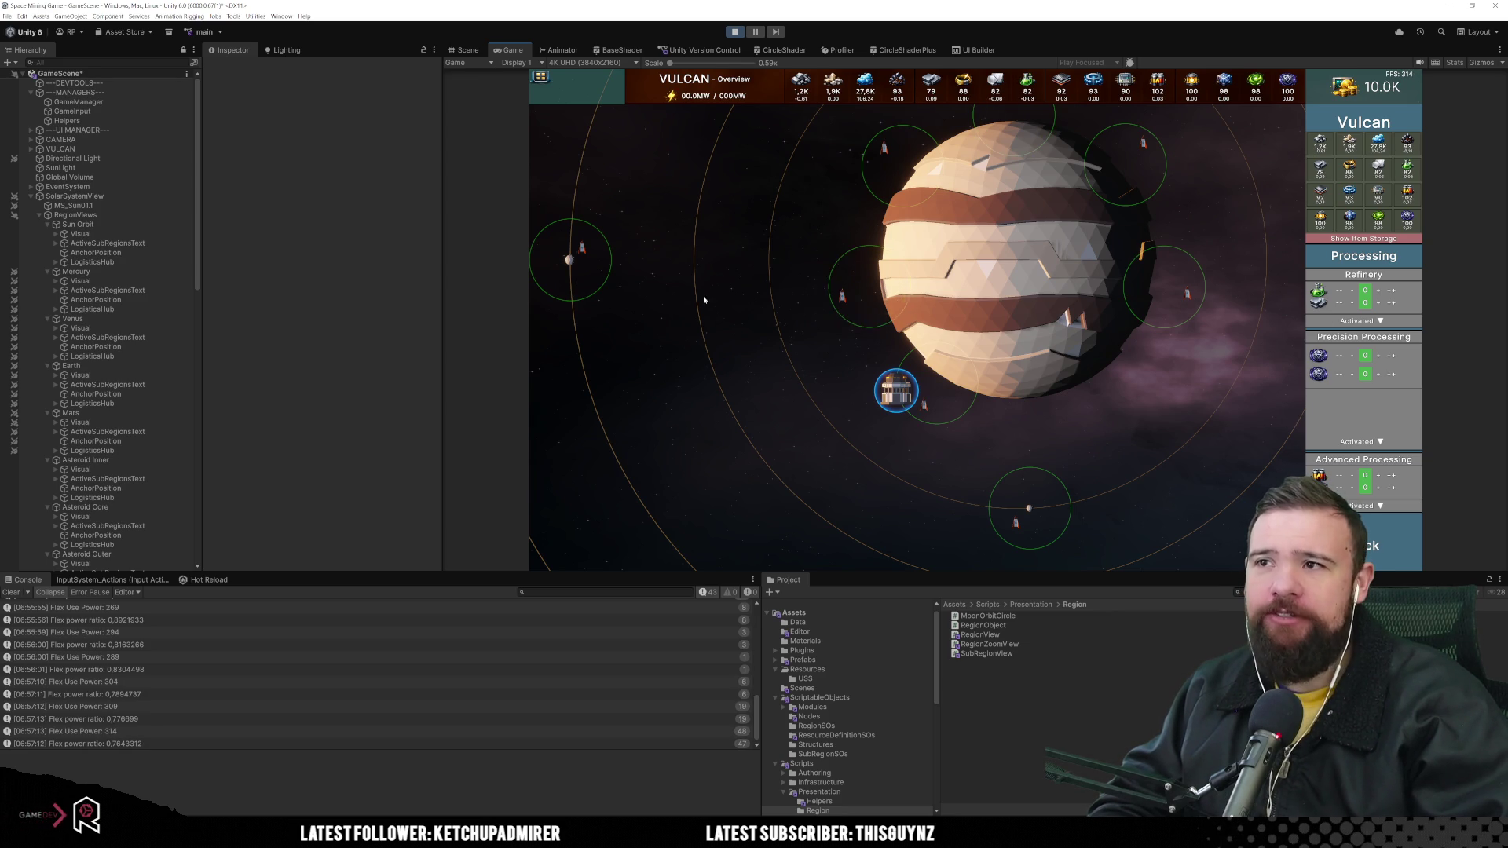
key("w")
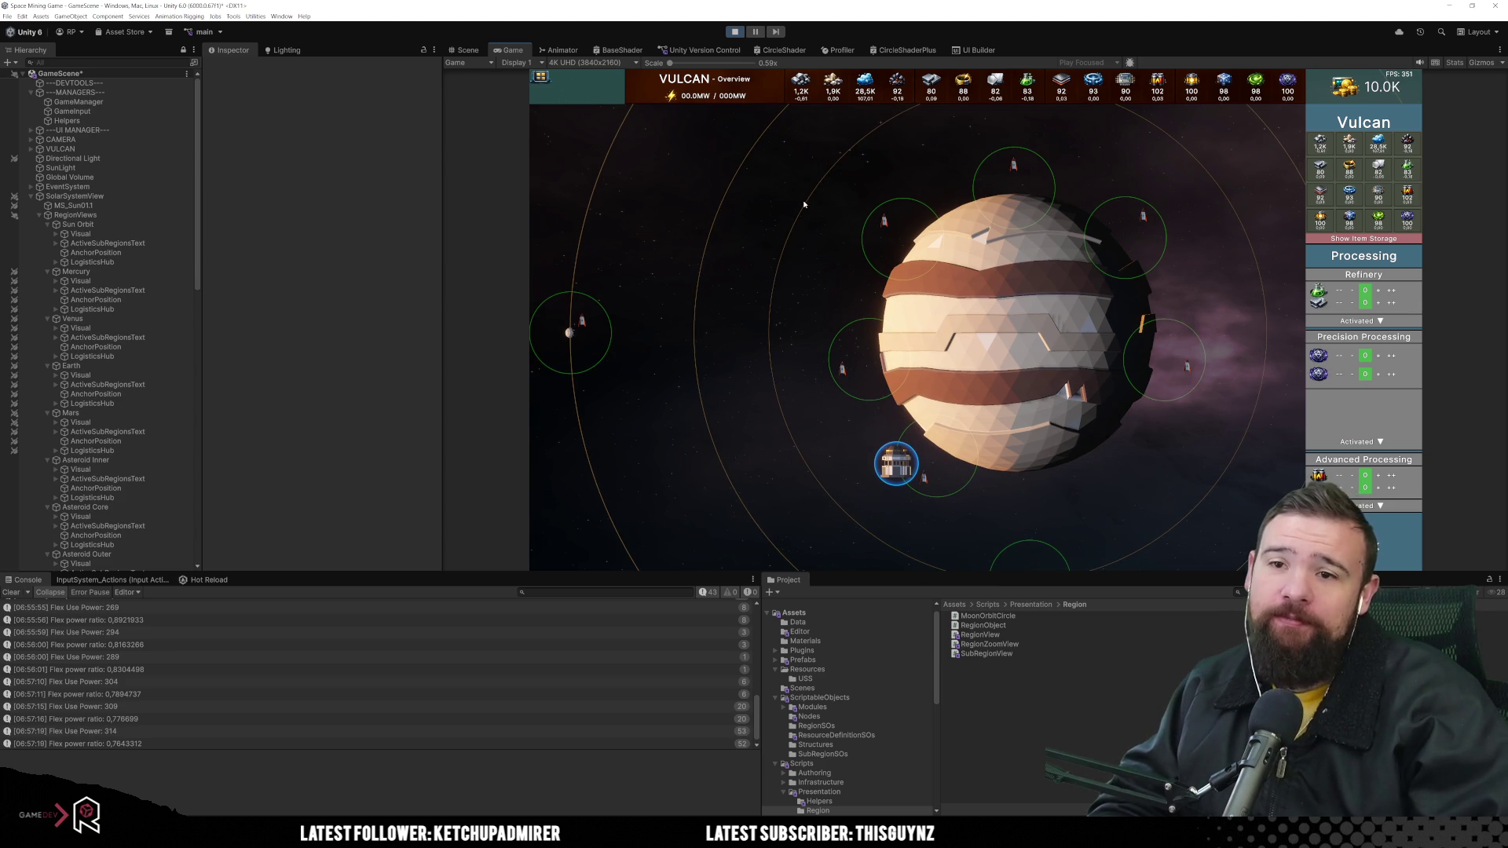
left_click(1319, 355)
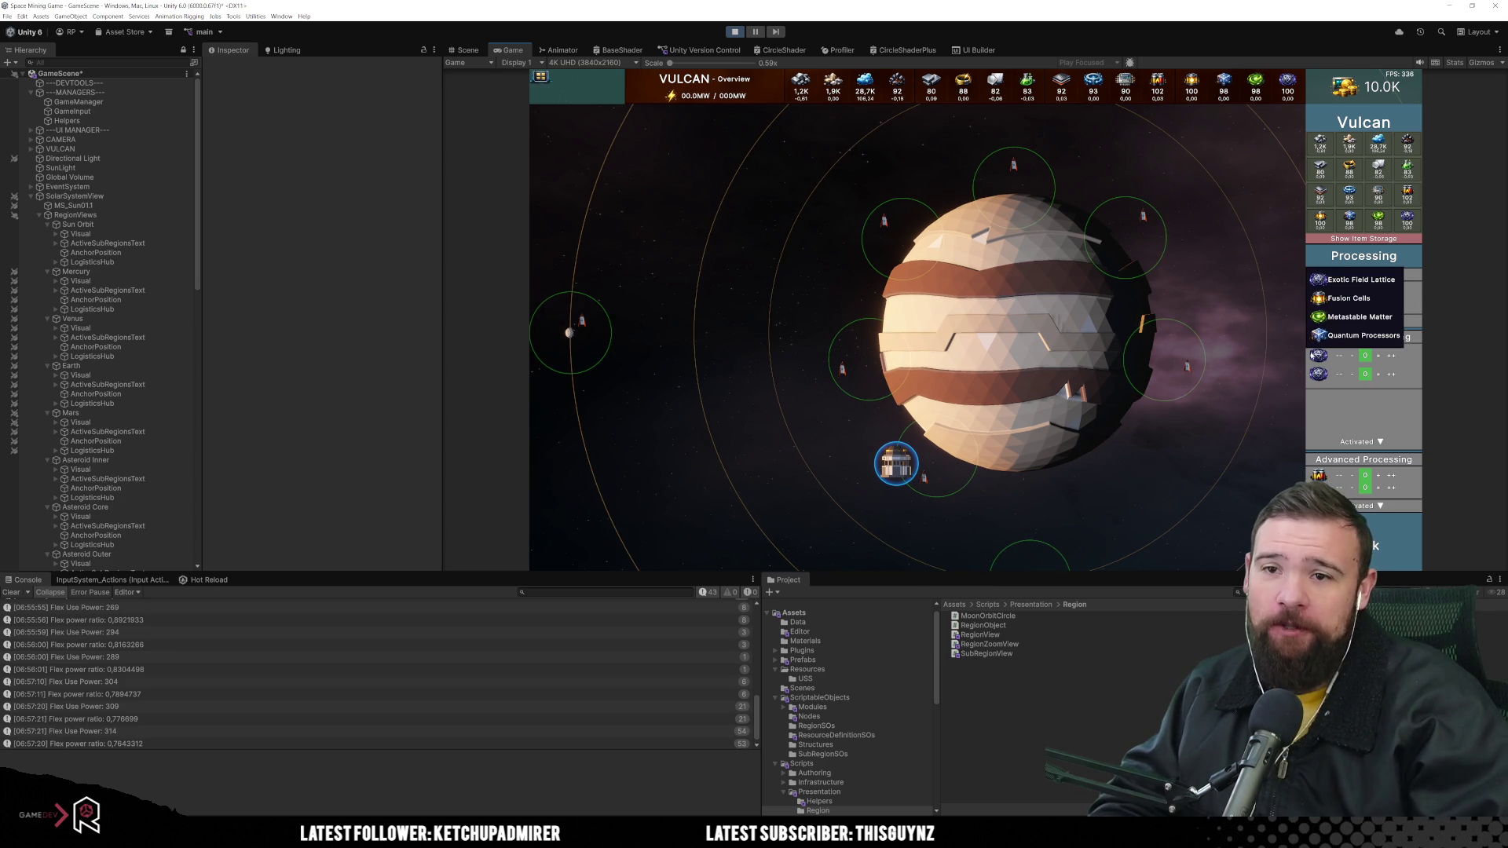
left_click(1333, 309)
Open and close the second Precision slot's recipes, then go Back to Available Nodes
left_click(1318, 373)
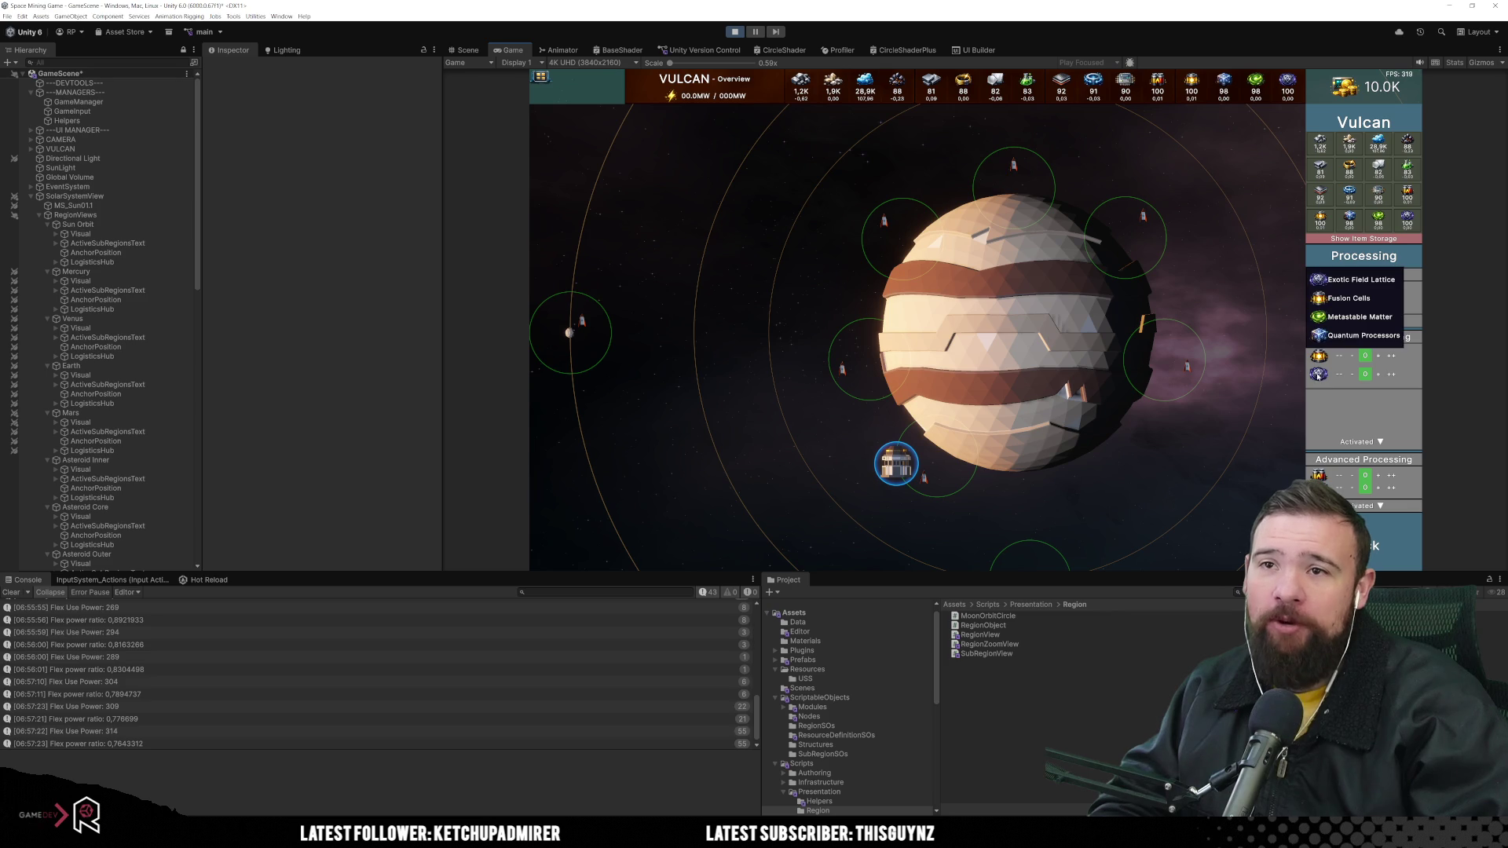
left_click(1359, 335)
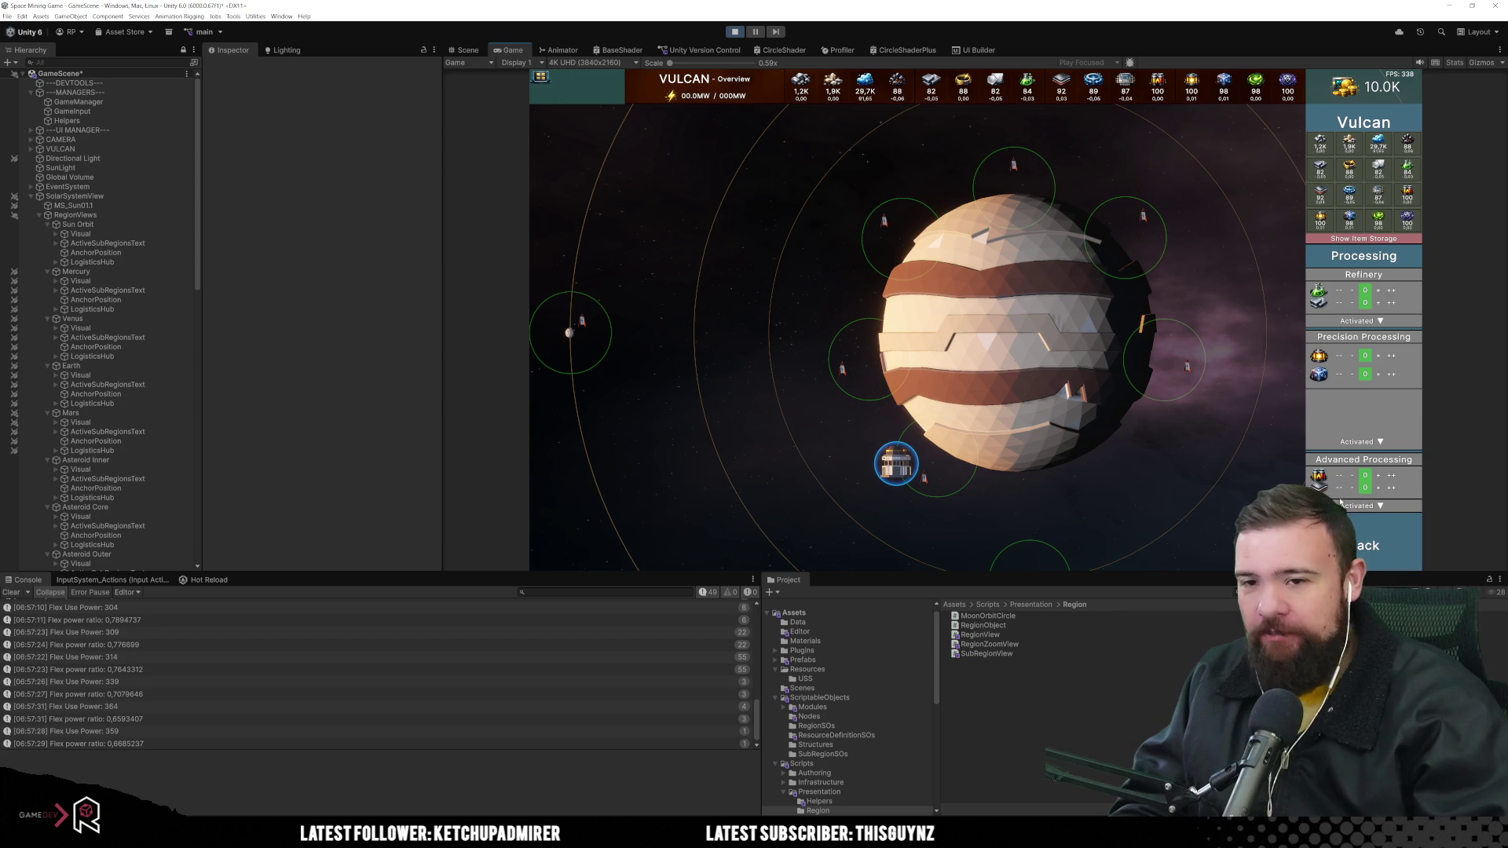
left_click(1367, 543)
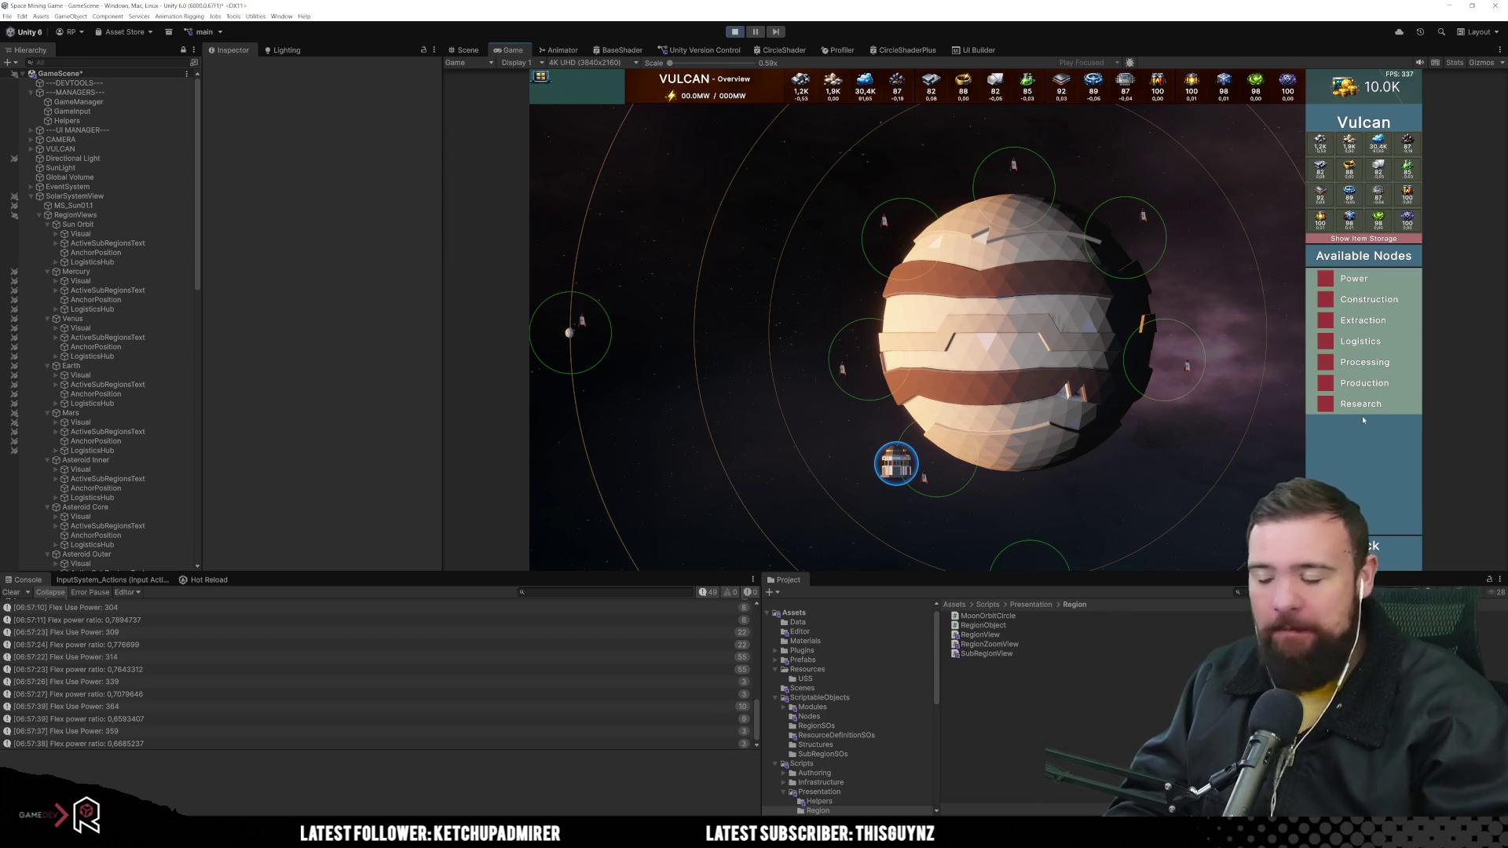
key("s")
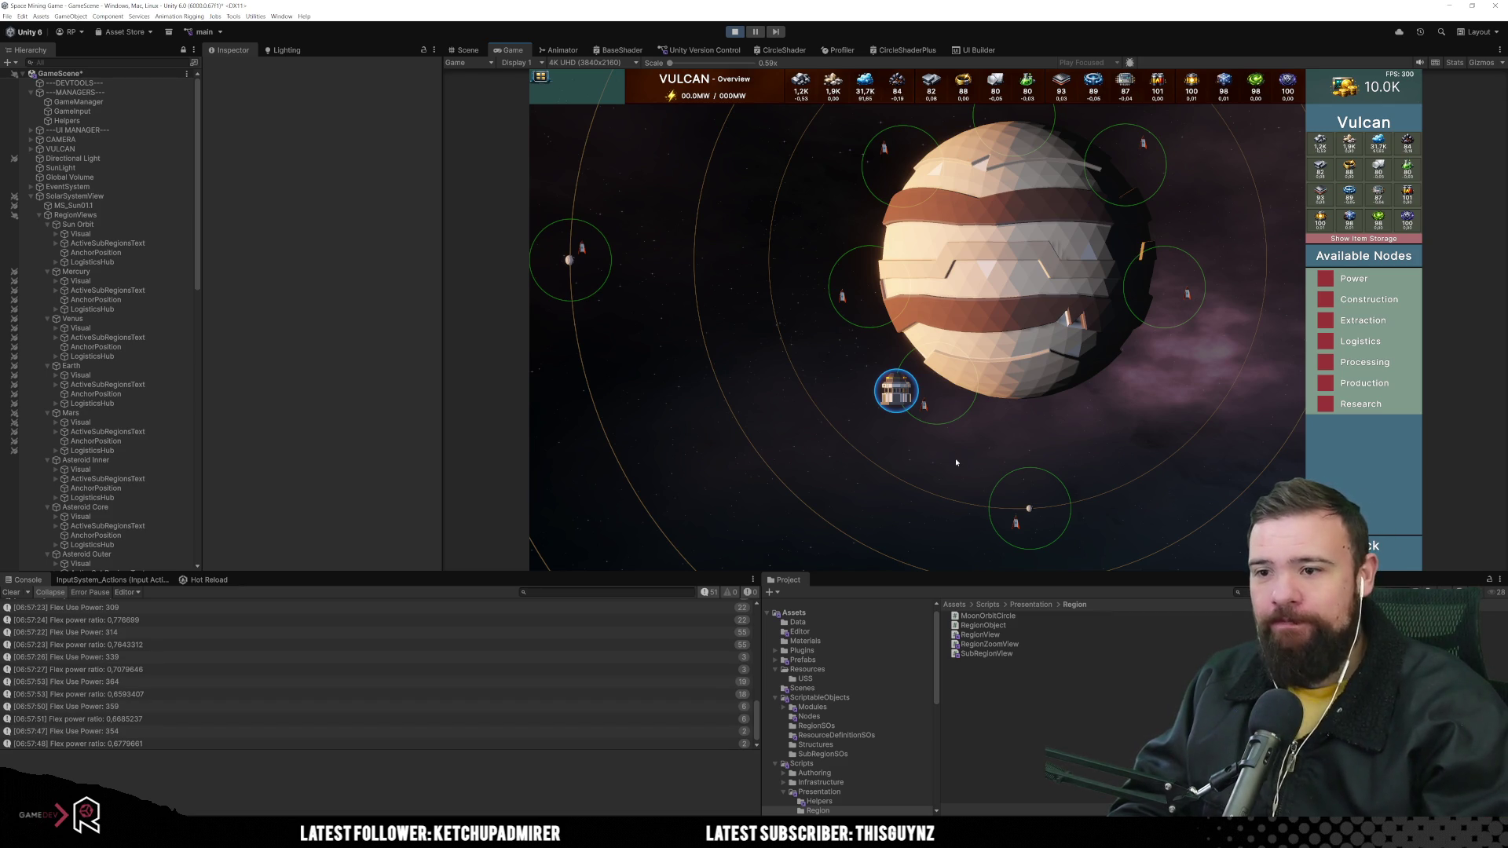
left_click(999, 488)
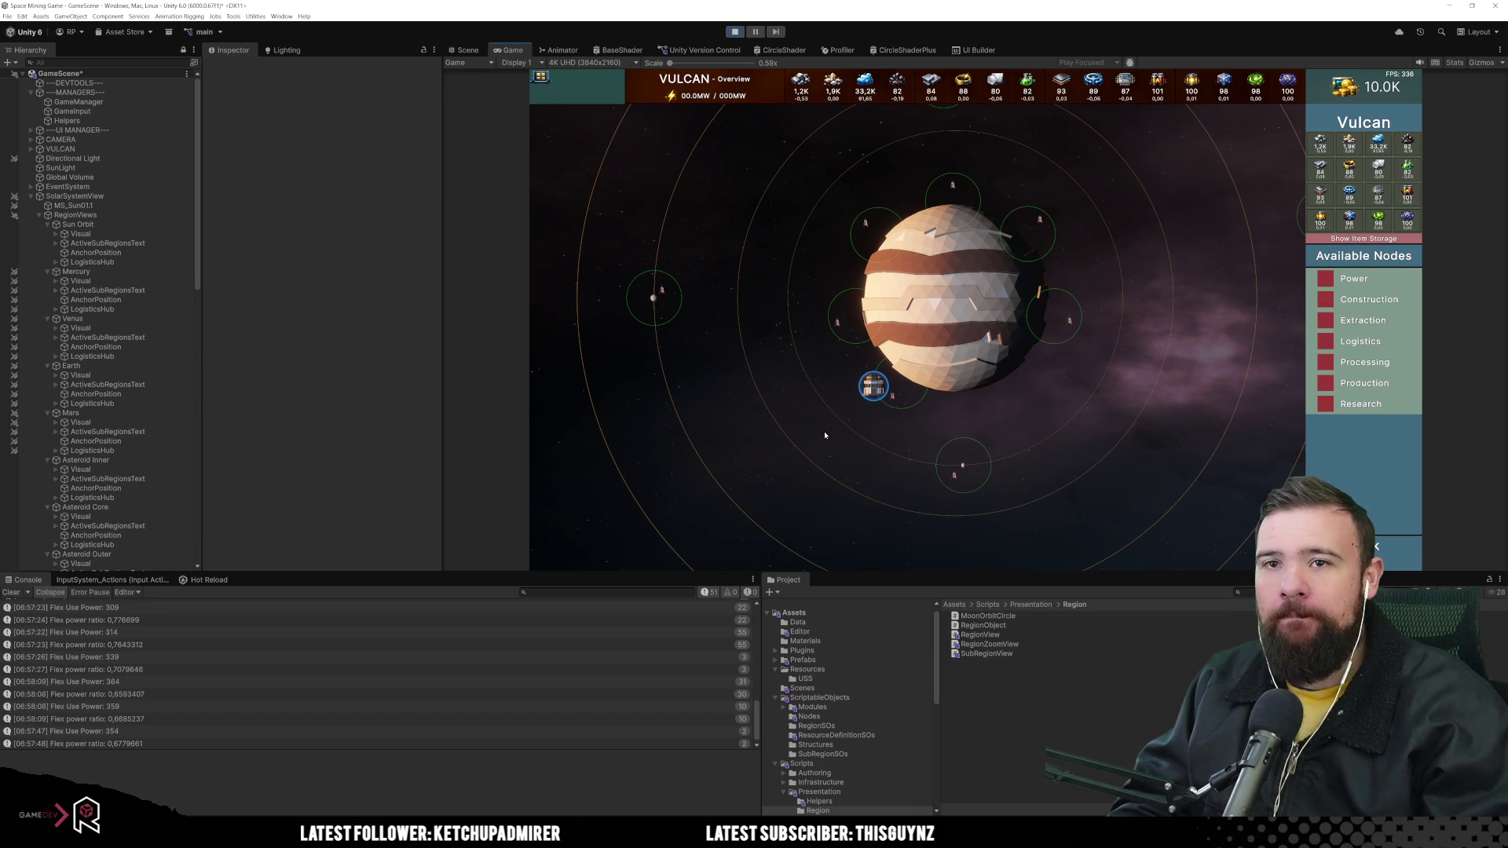
Peek at the Power node, send the ship to jupiter_7, then open Vulcan's Extraction node
left_click(1344, 284)
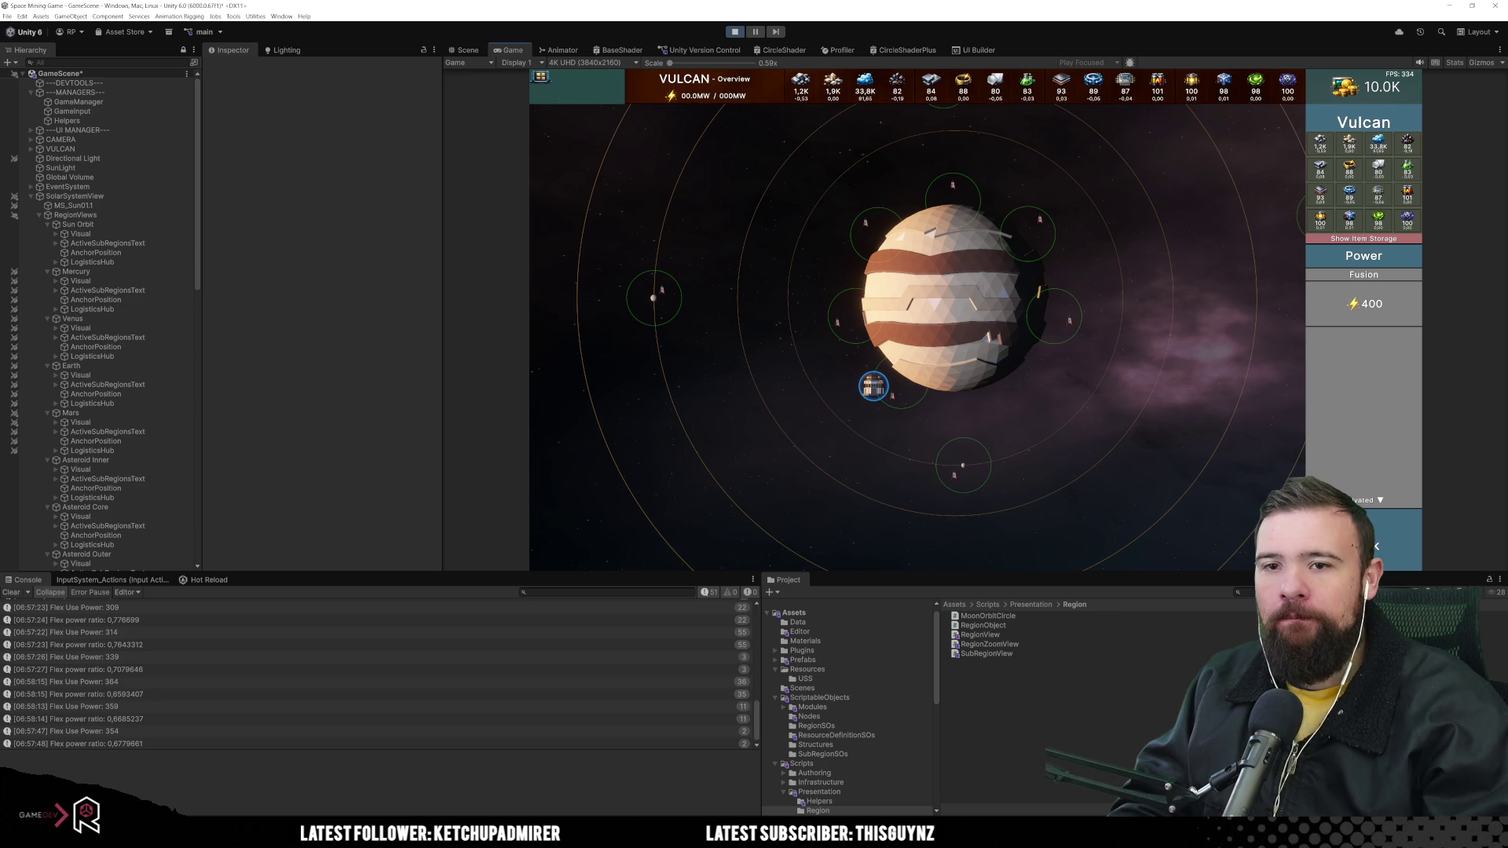
key("Escape")
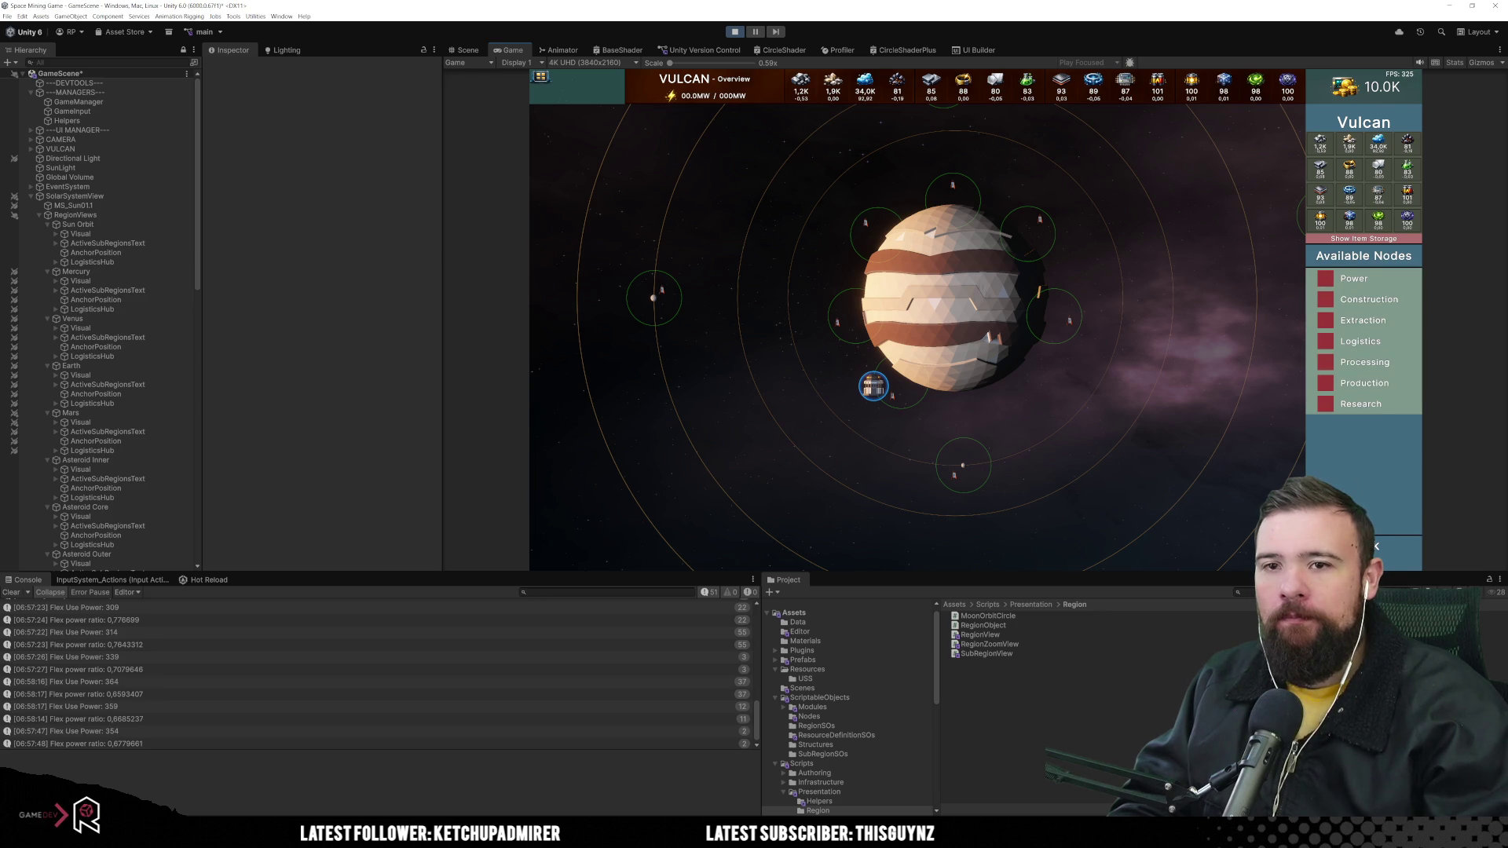
left_click(634, 329)
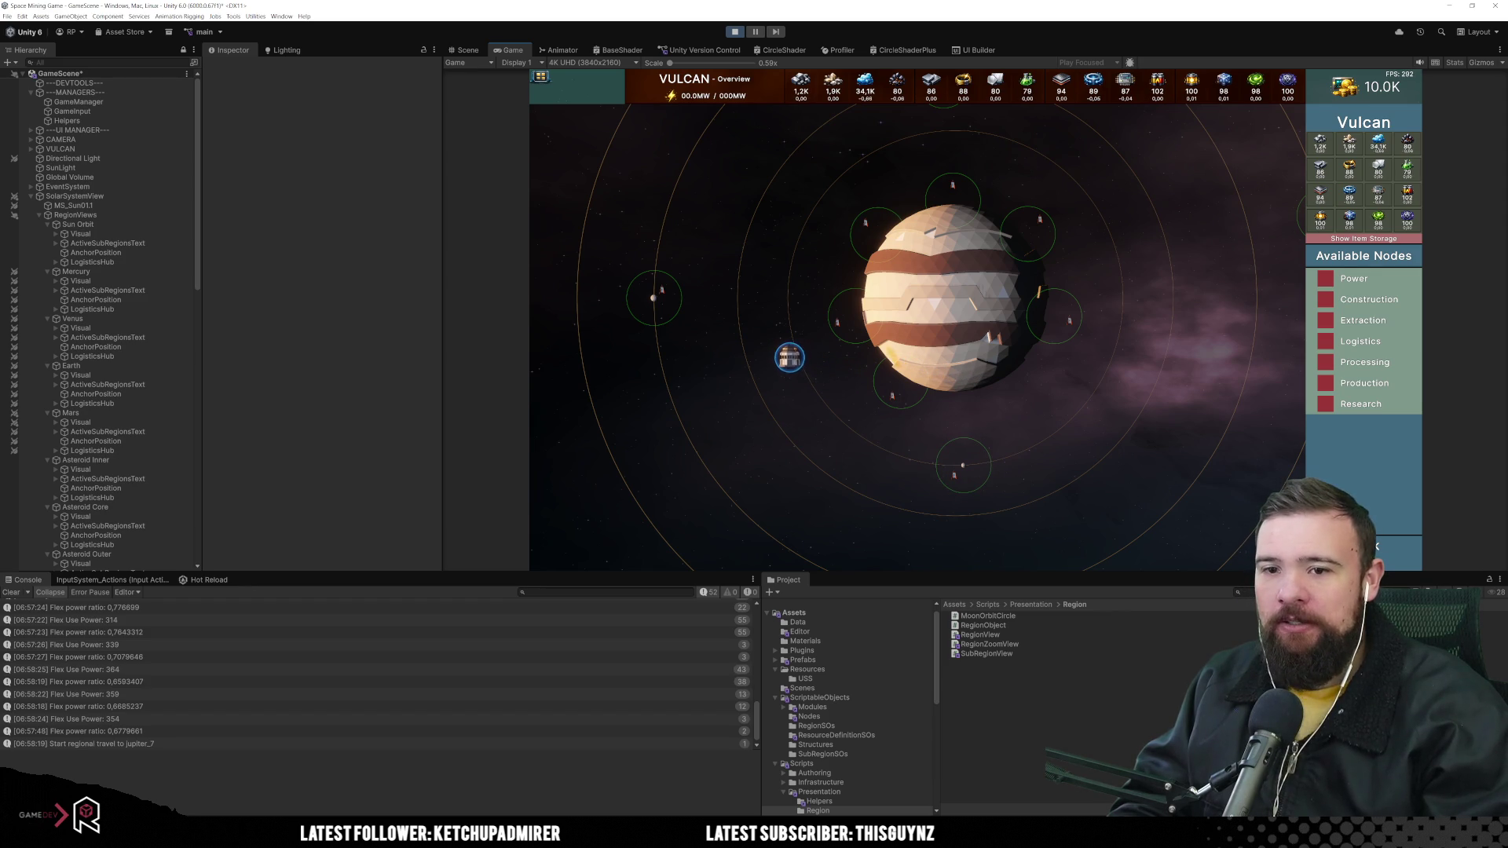
left_click(1362, 320)
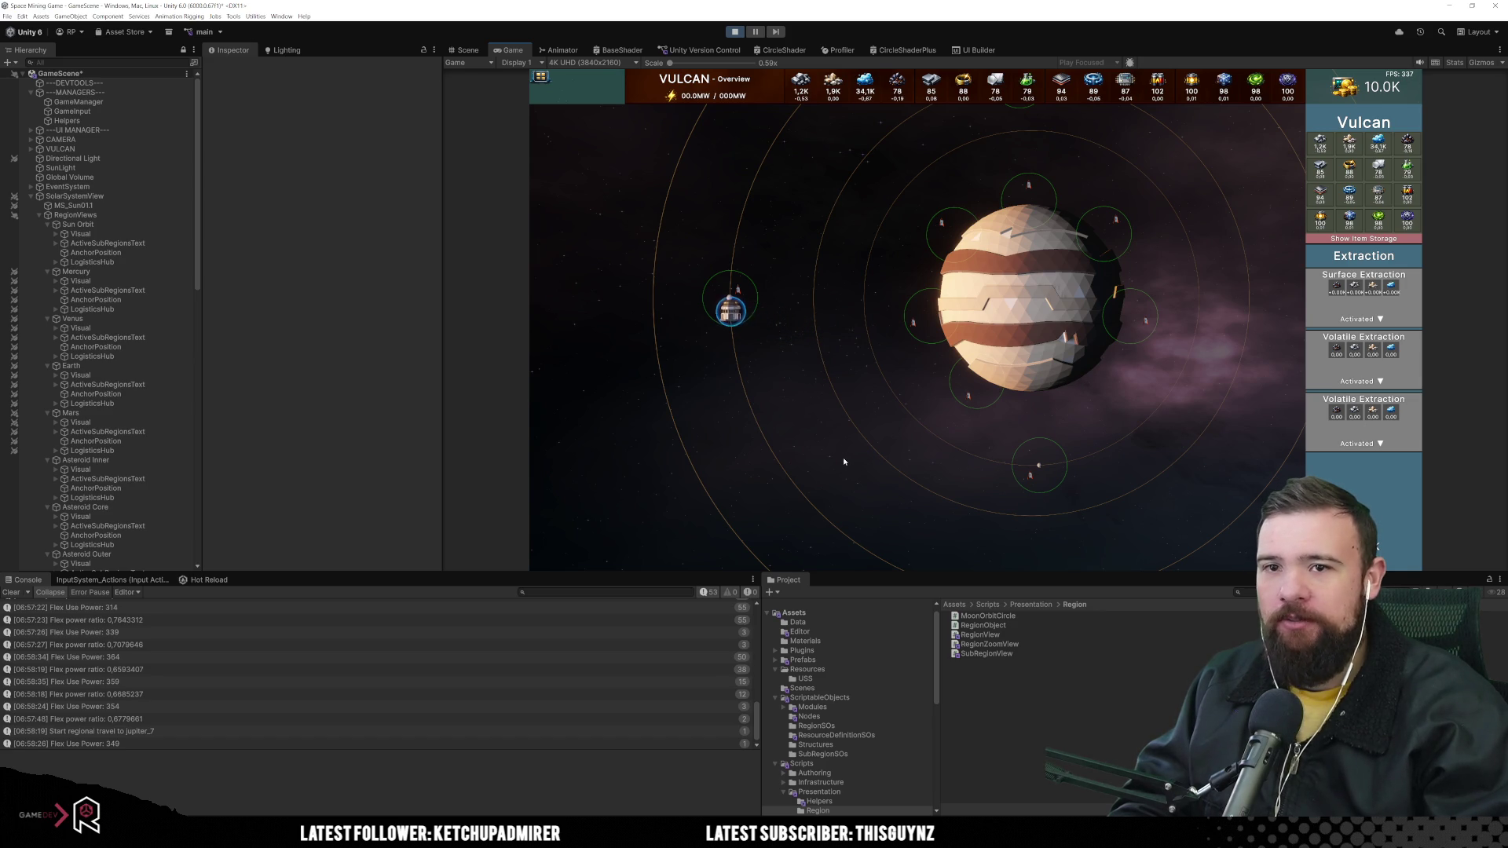
Switch off the Activated toggles on both Volatile Extraction nodes
key("w")
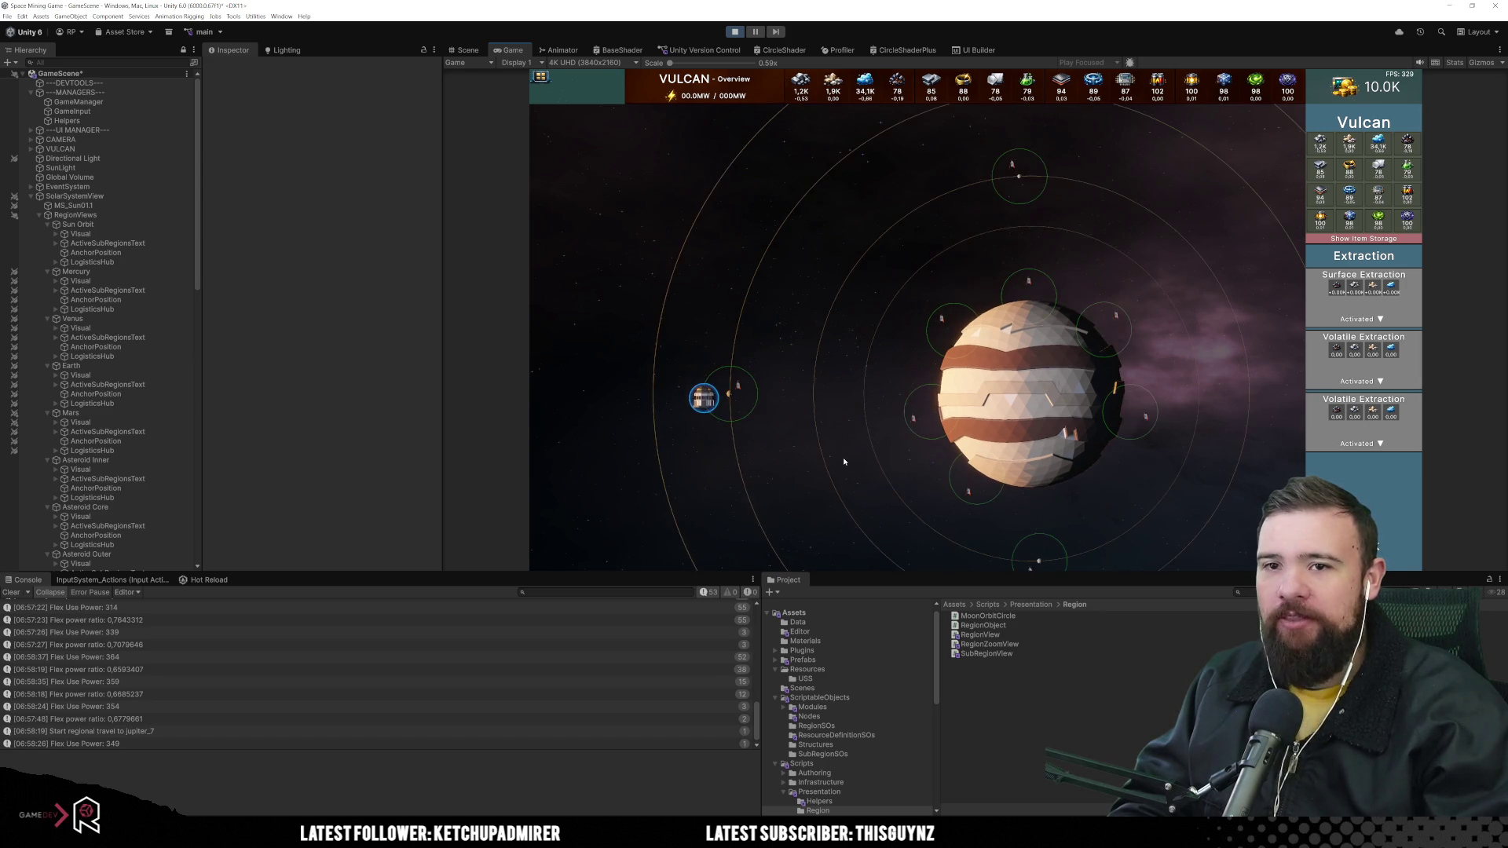
key("s")
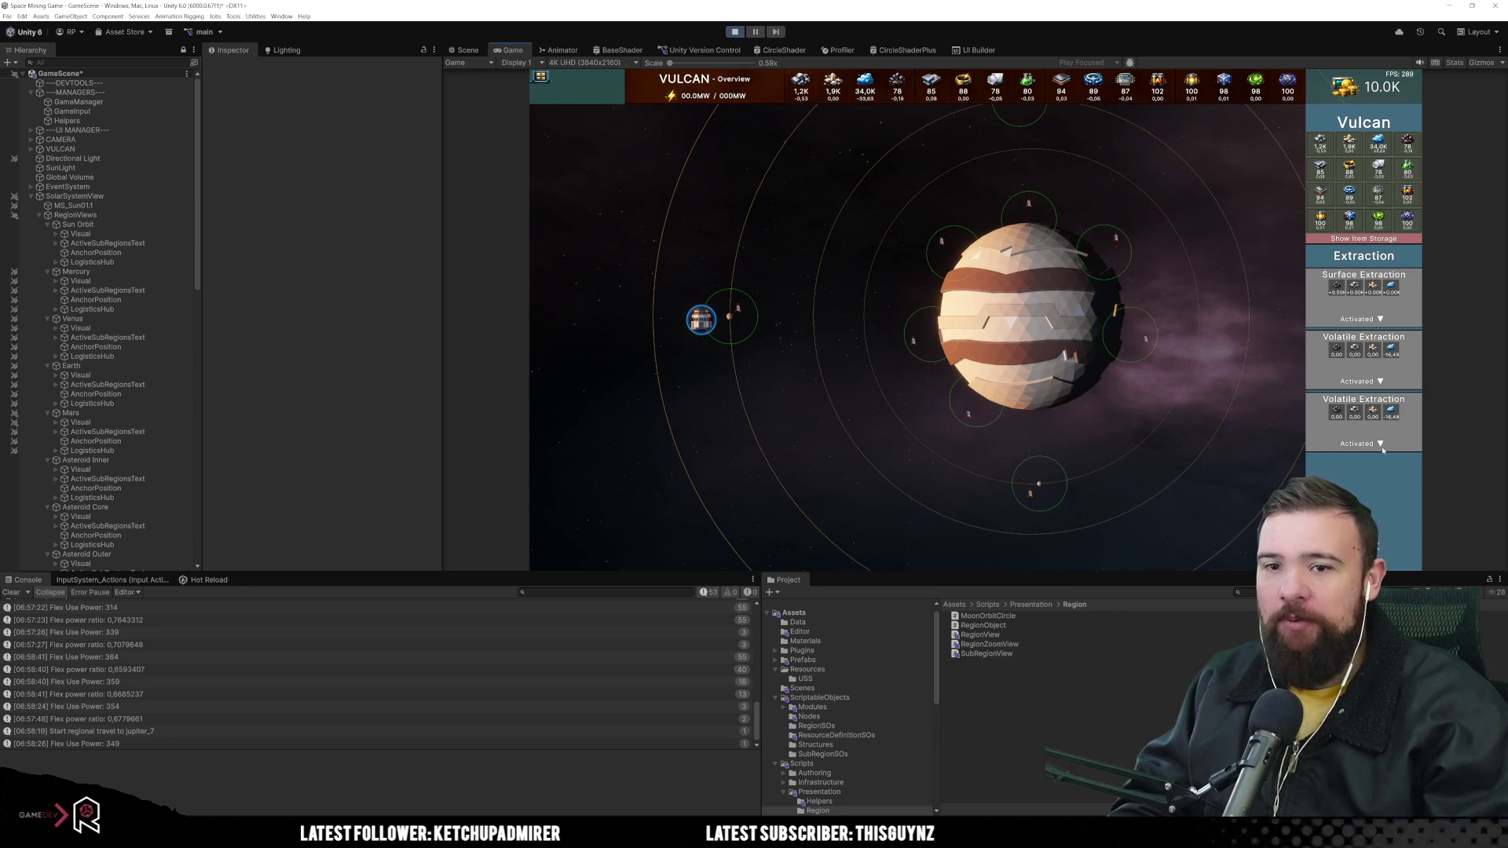
left_click(1363, 381)
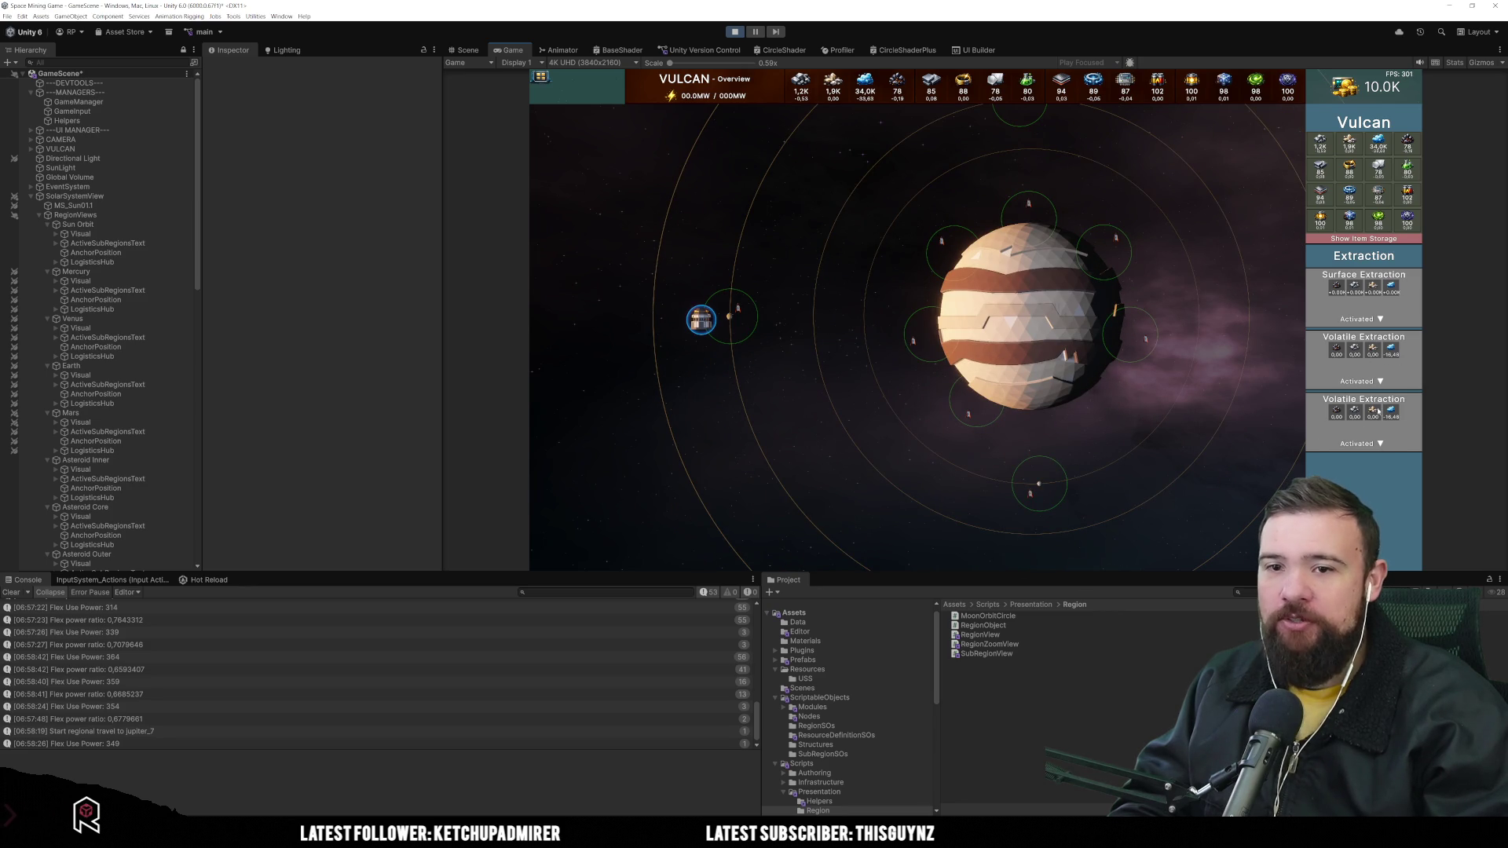
left_click(1380, 454)
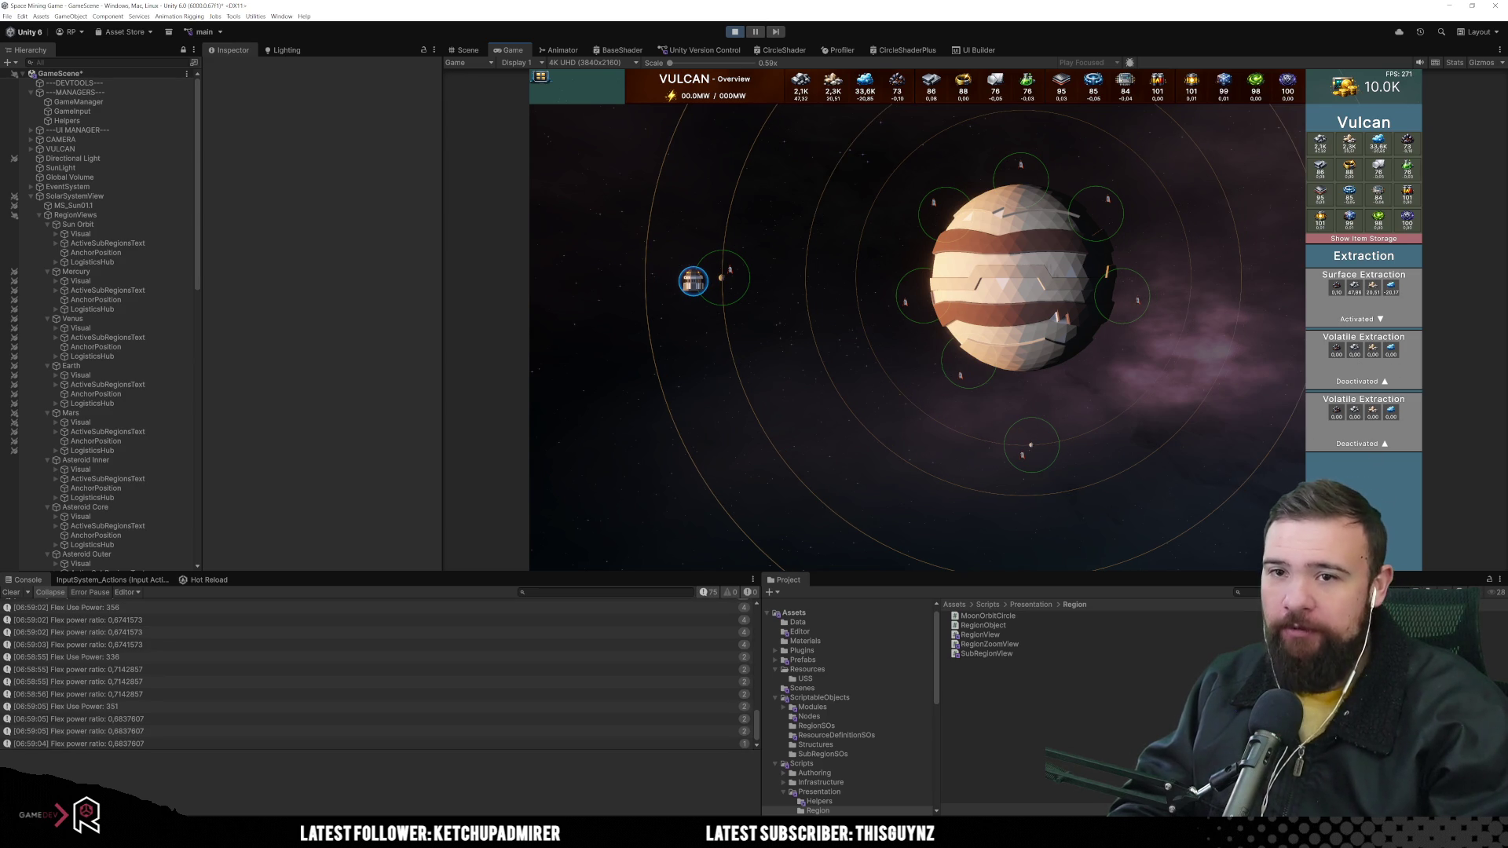
Nudge the camera with W, S and D, then go back to the Available Nodes list
key("w")
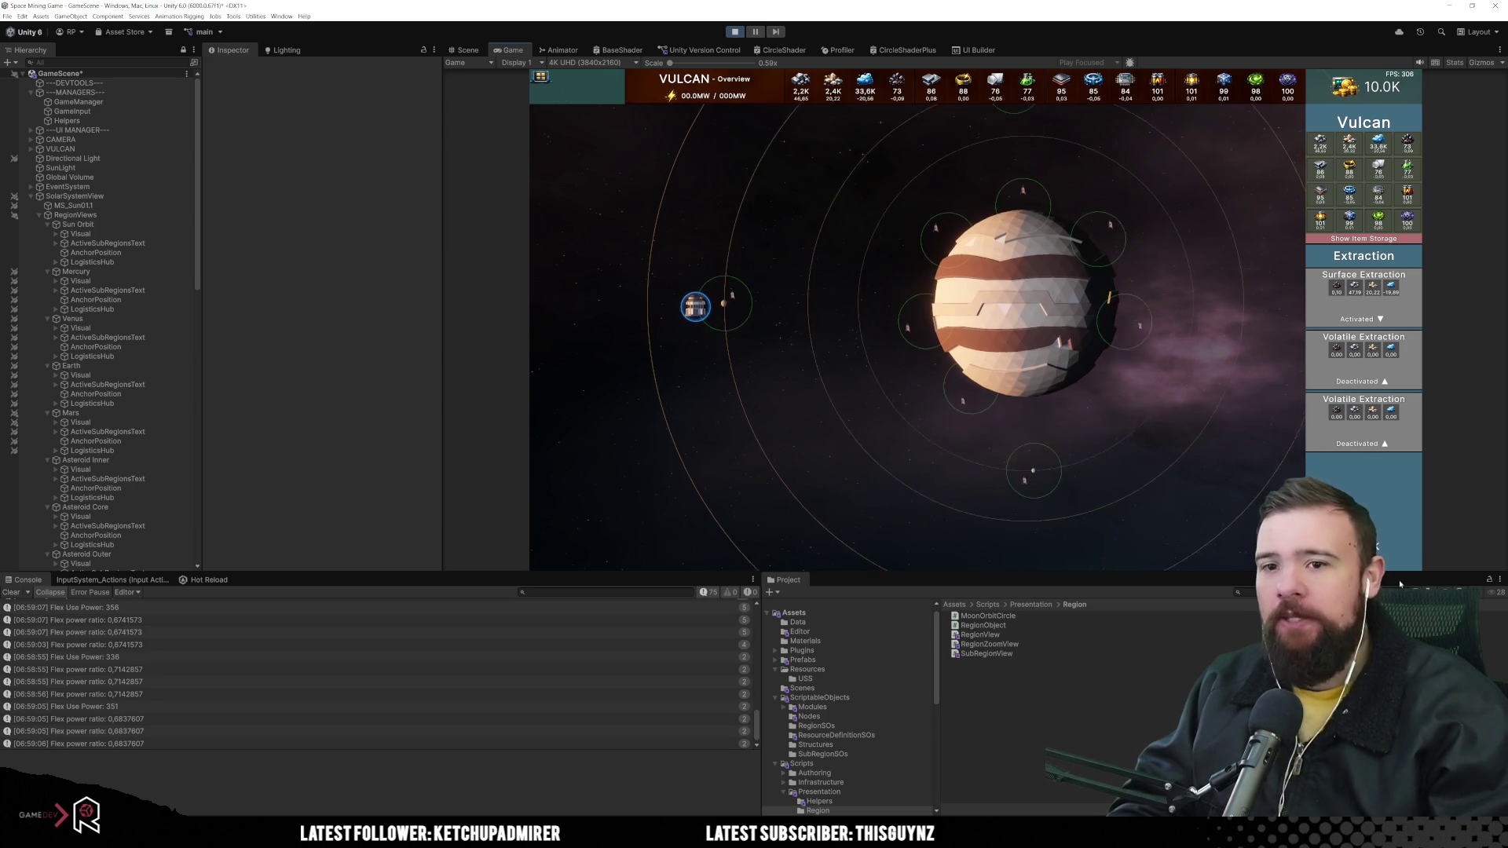
key("s")
key("d")
left_click(1380, 541)
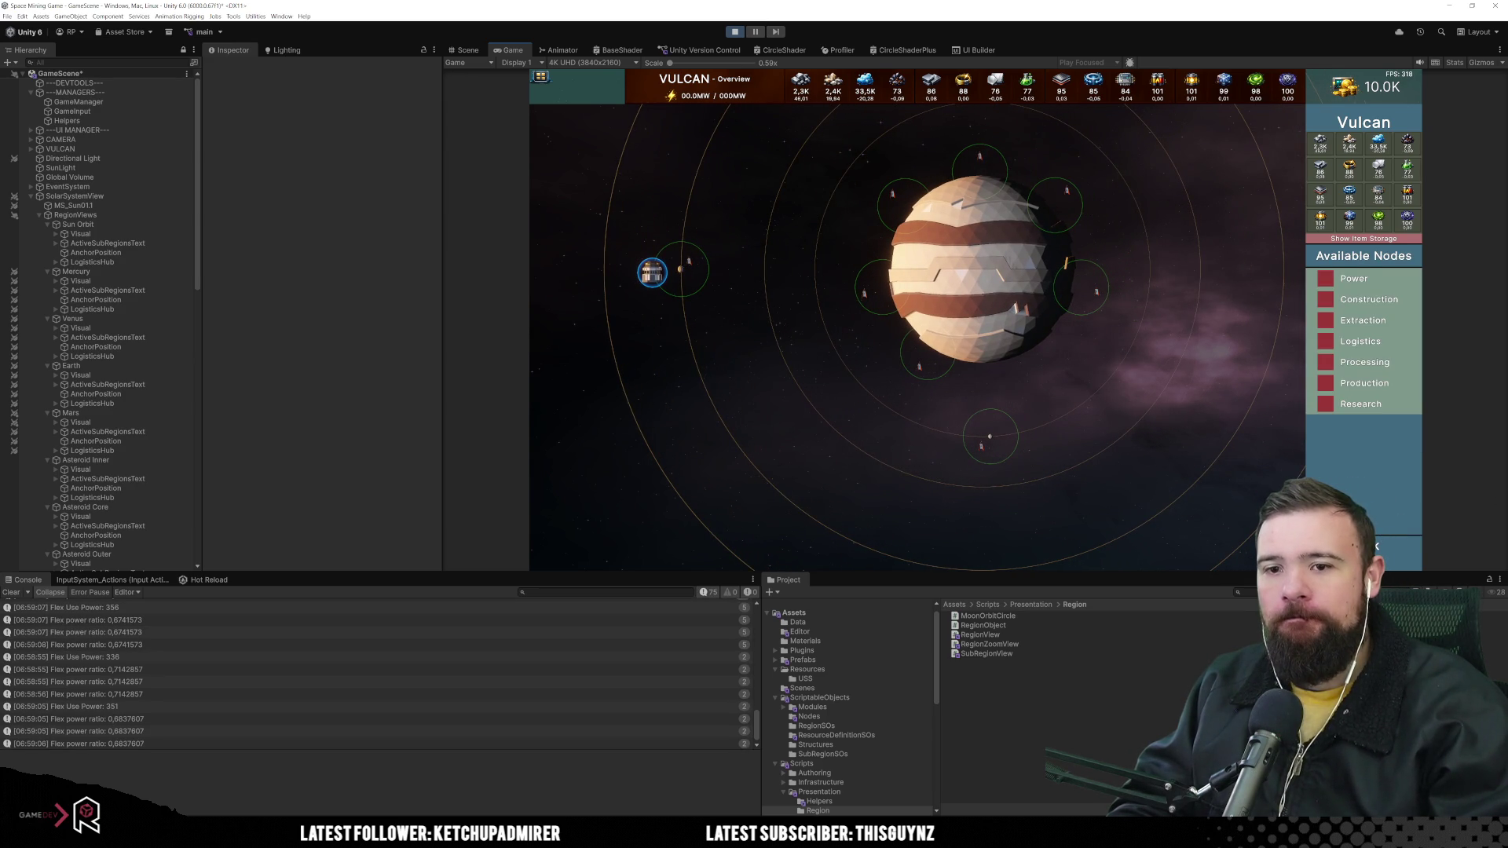
Click through Vulcan's top, right, upper-left, left and bottom-left moons in turn
key("w")
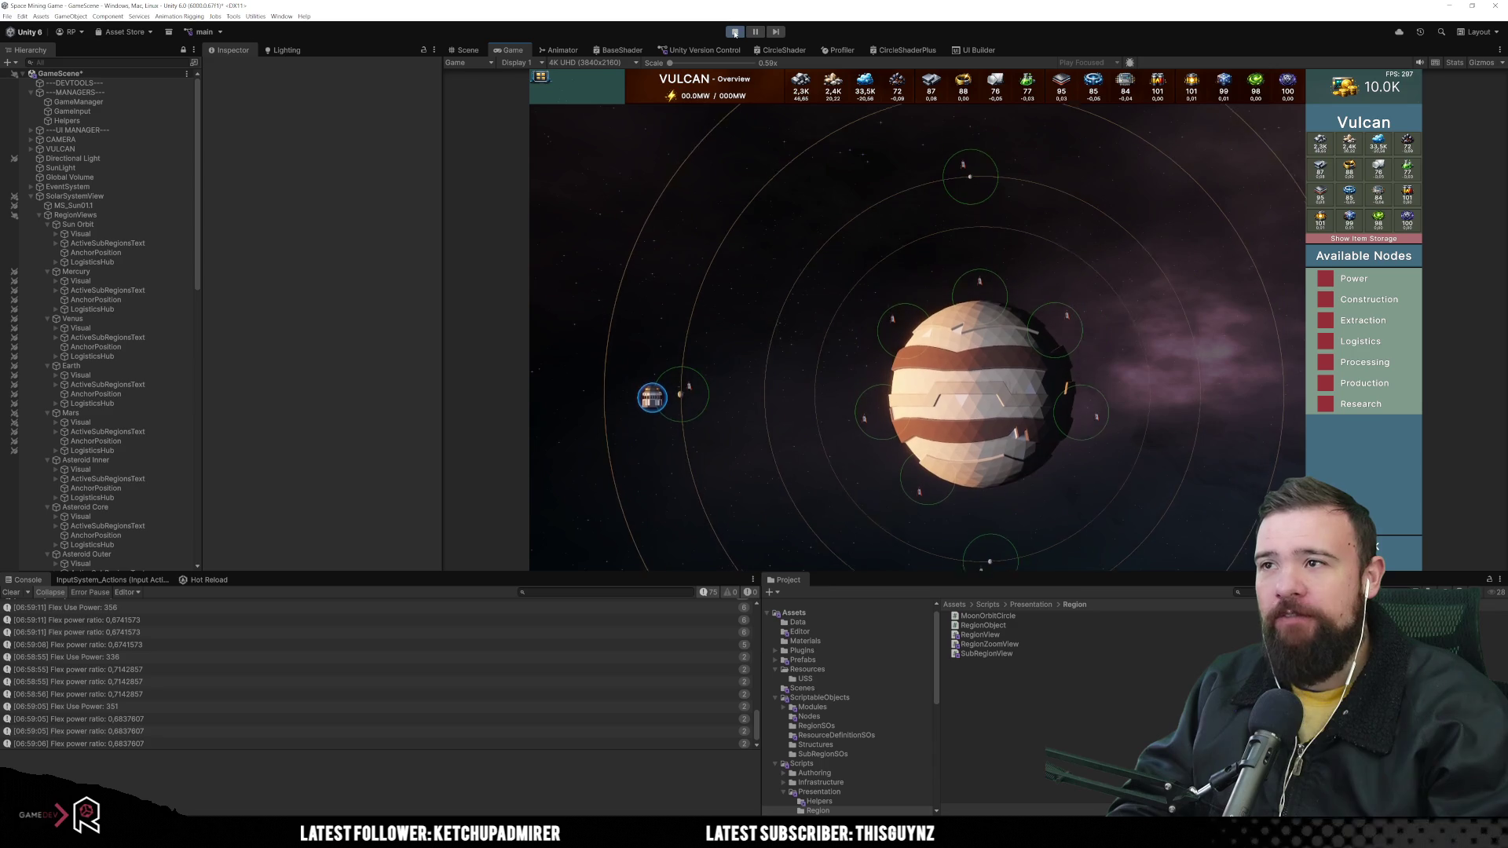
left_click(980, 203)
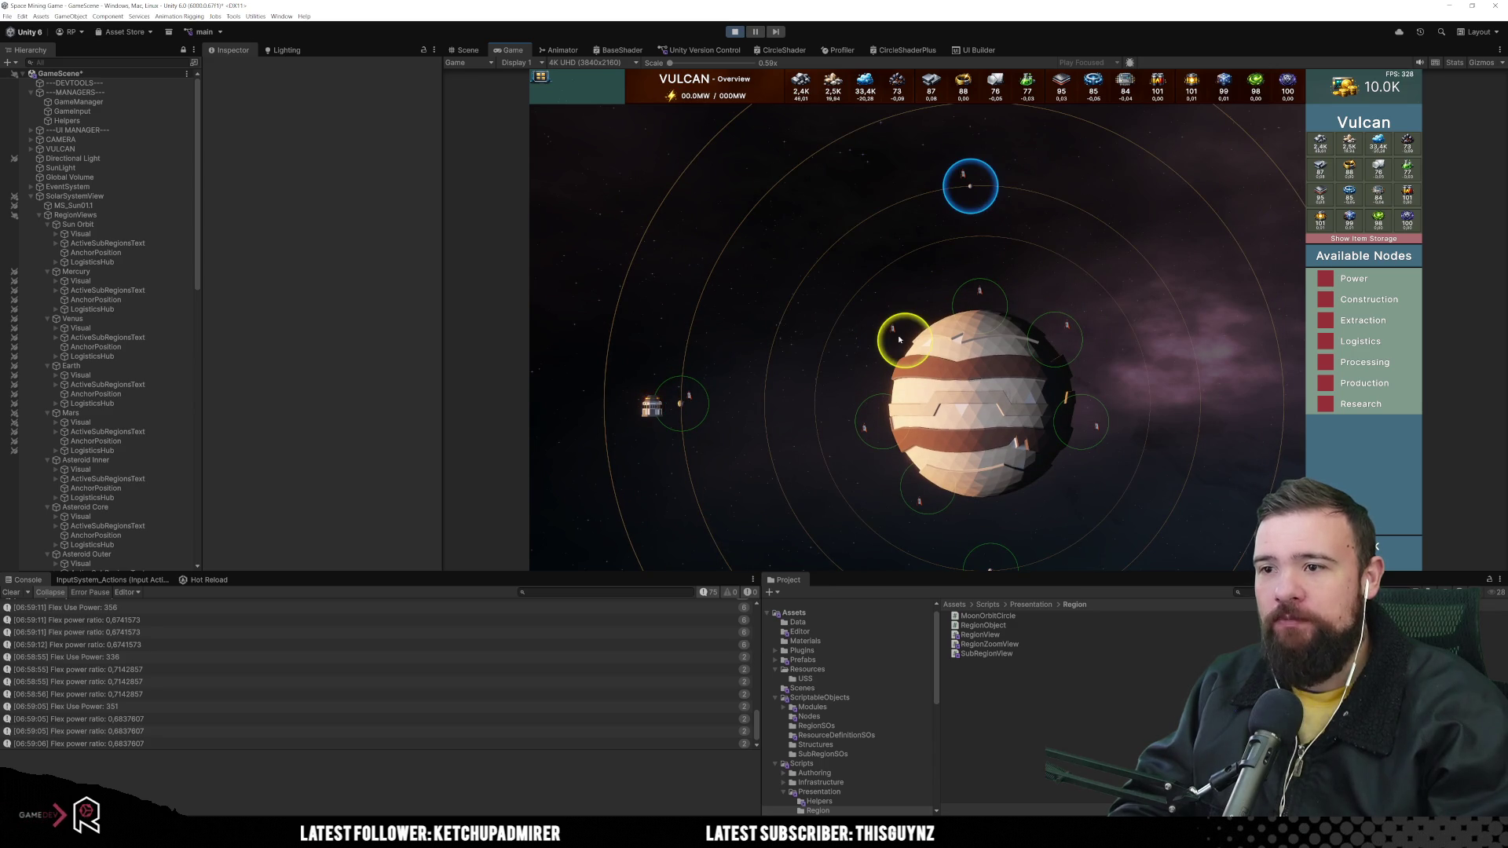
left_click(979, 292)
left_click(1056, 338)
left_click(901, 339)
left_click(881, 421)
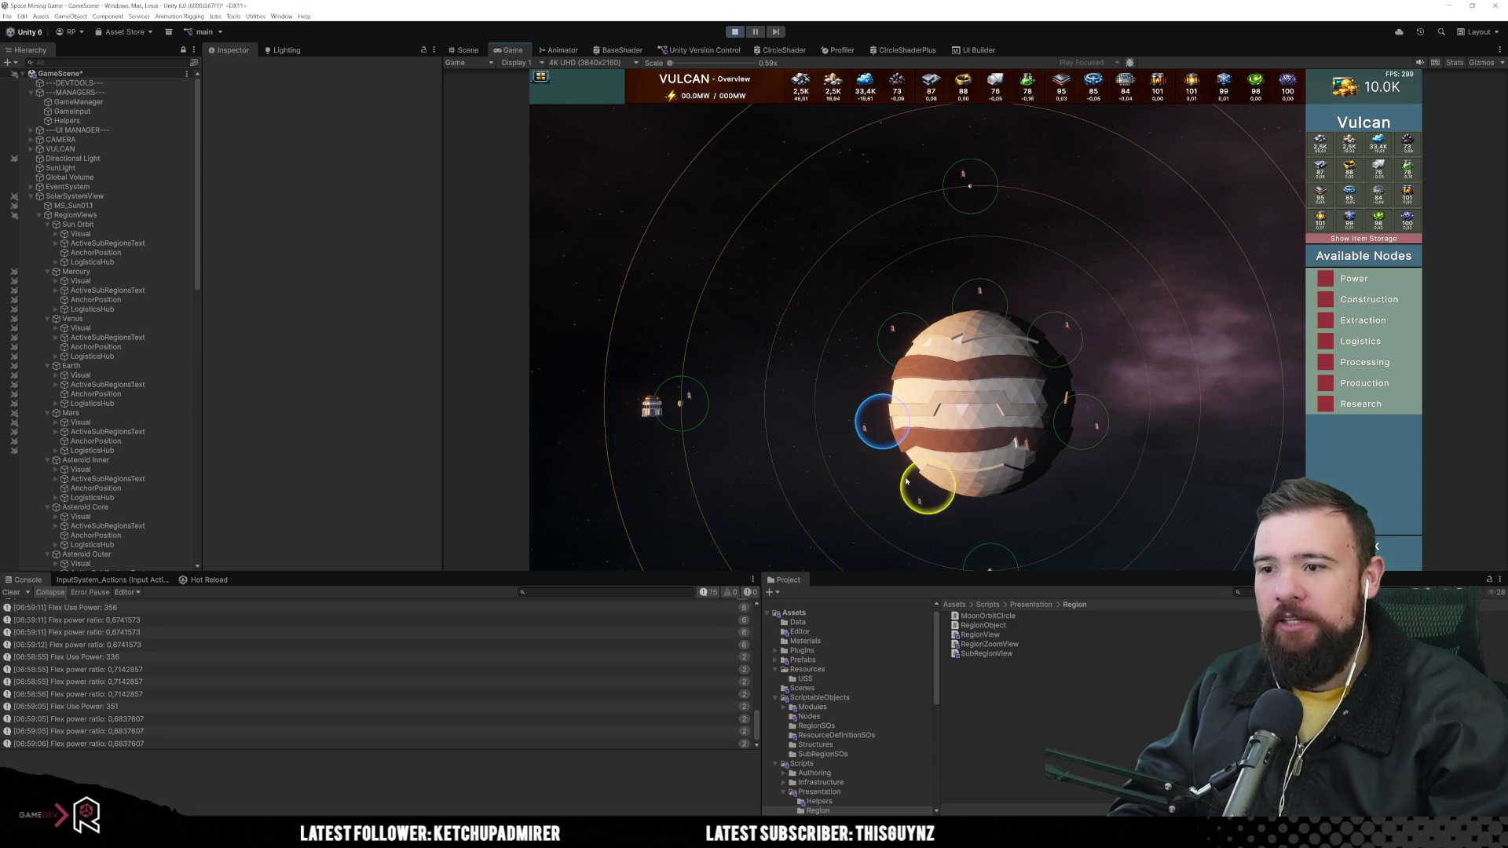
left_click(908, 482)
left_click(1081, 423)
Pan down, select the bottom, right and upper-right moons, then pan up, right and left
key("s")
left_click(988, 507)
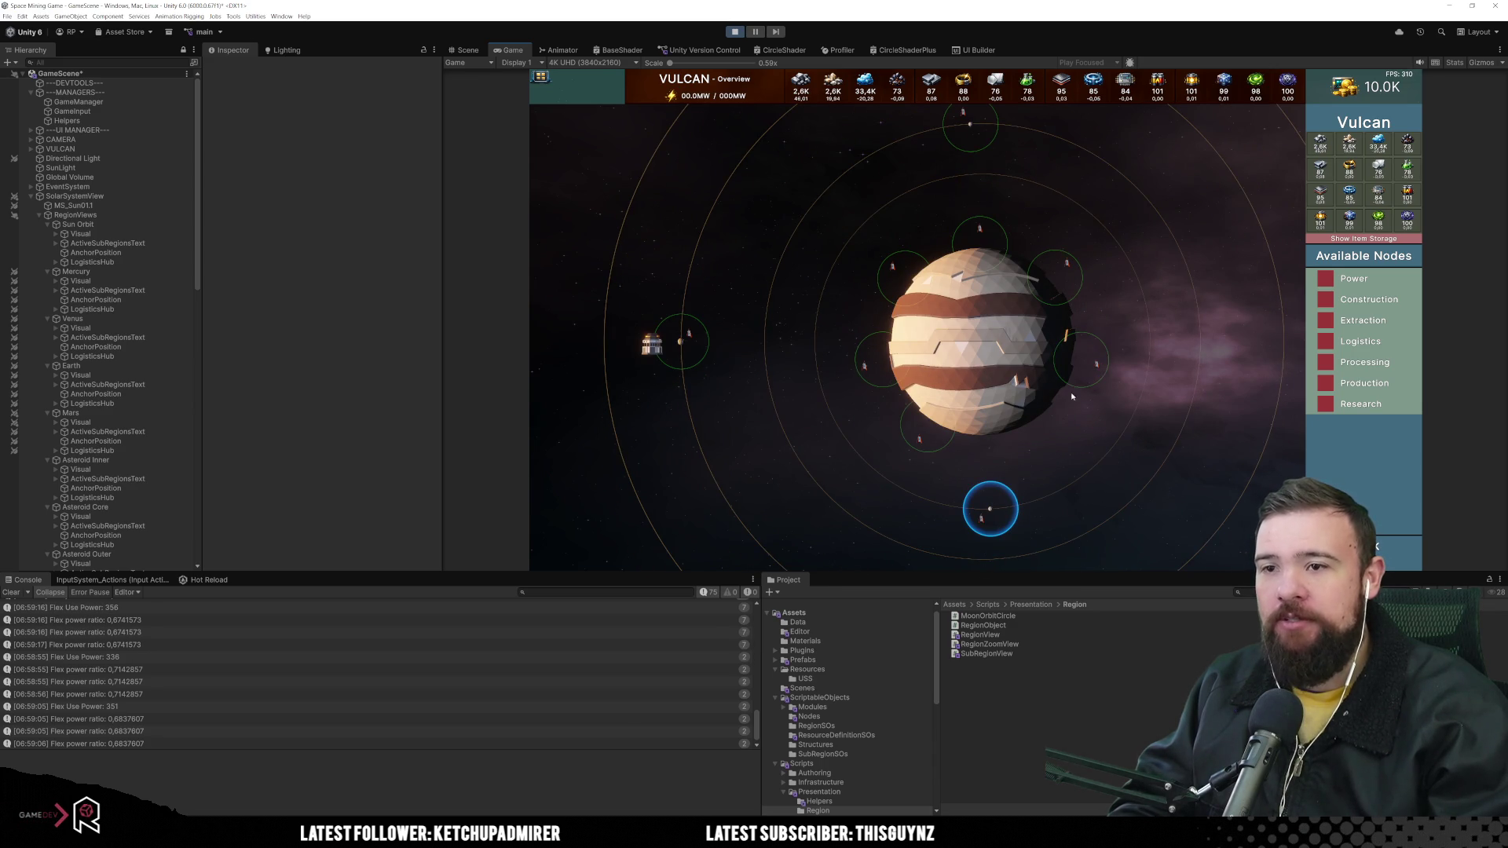
left_click(1080, 363)
left_click(1056, 277)
key("w")
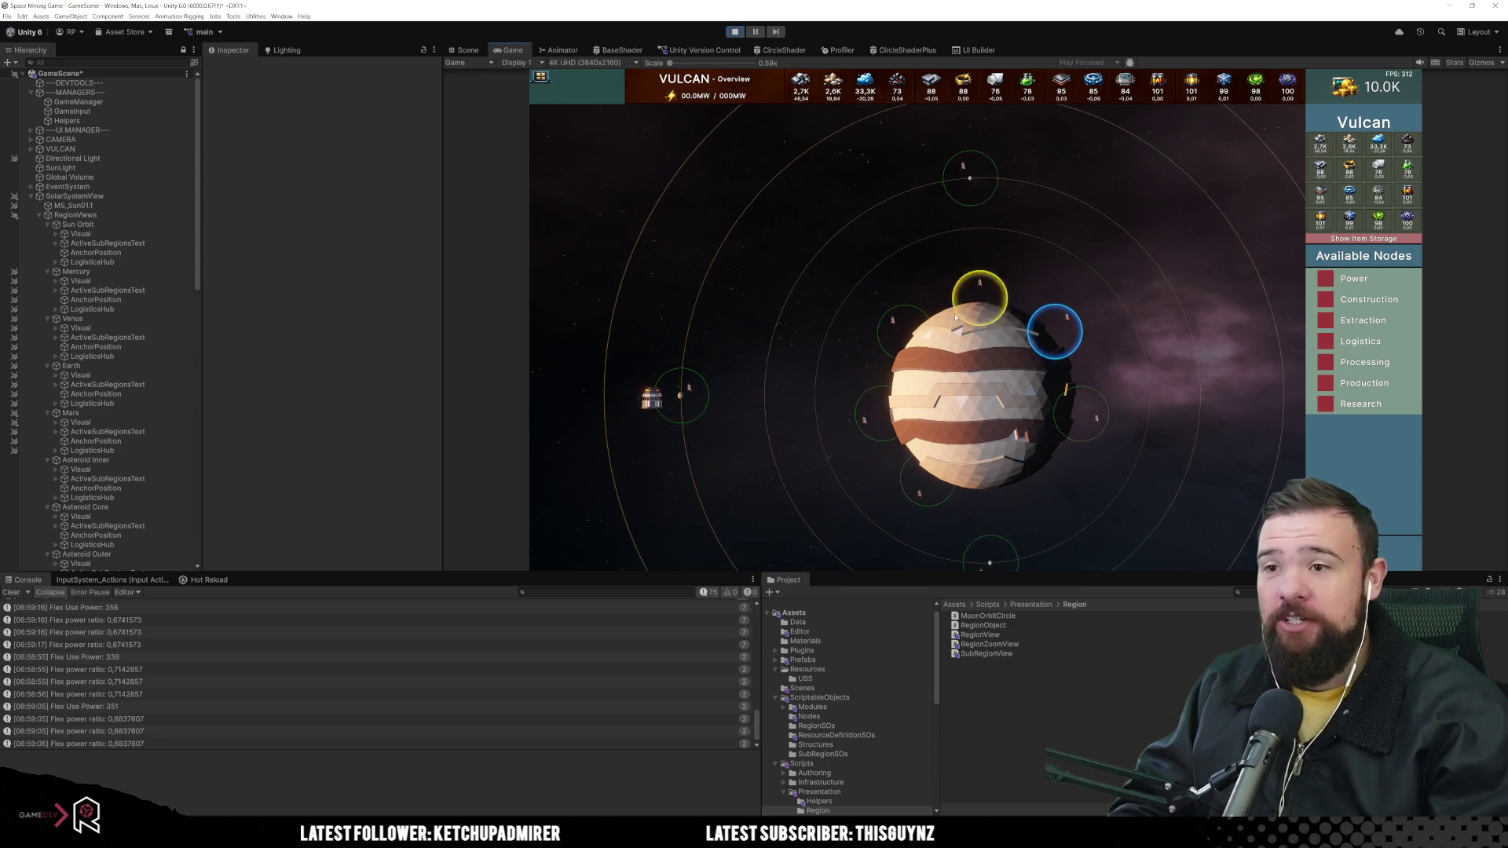
key("d")
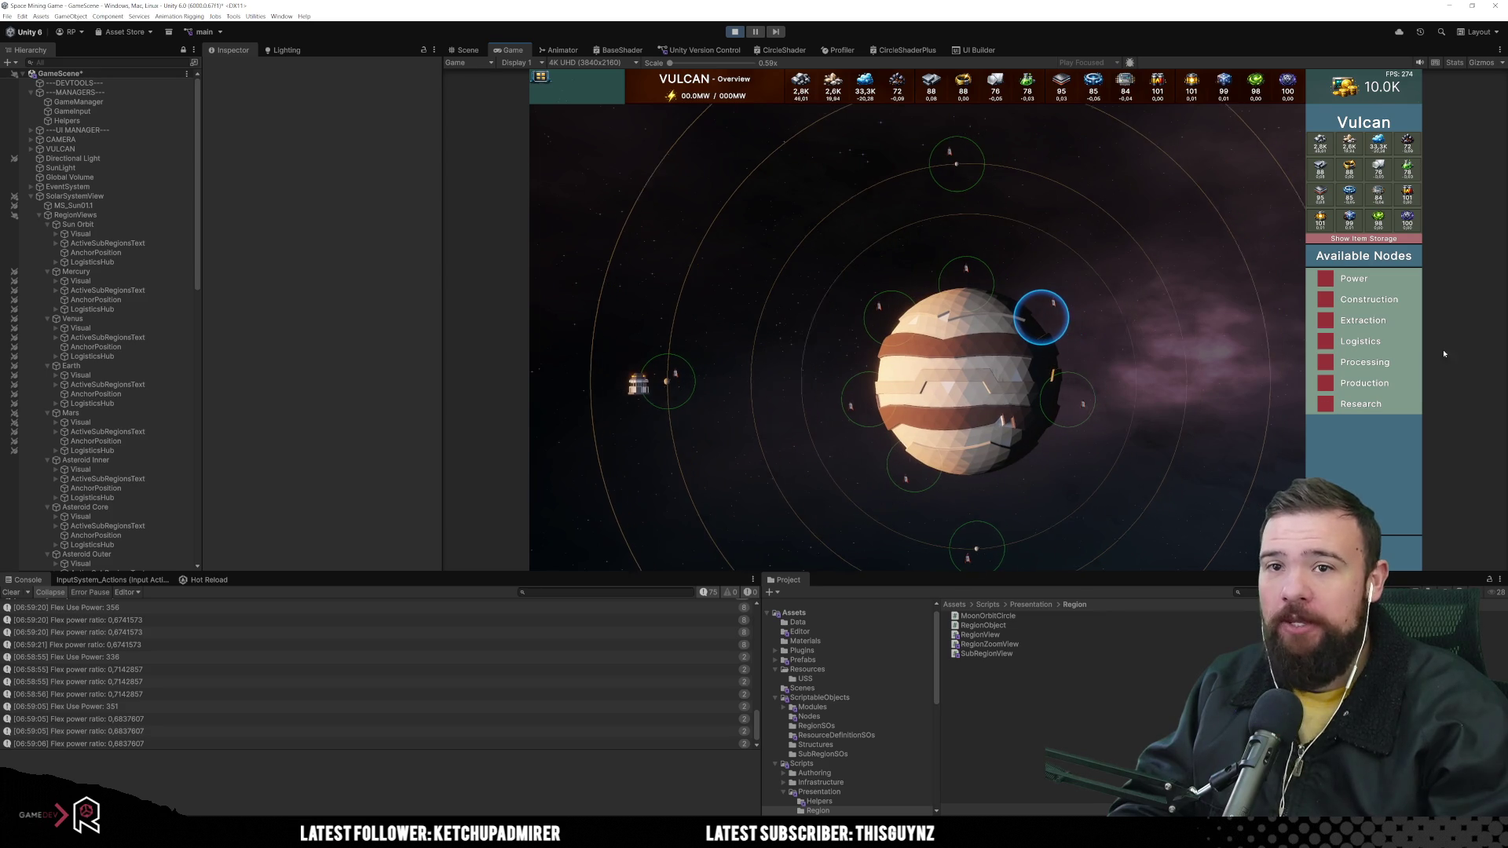
key("a")
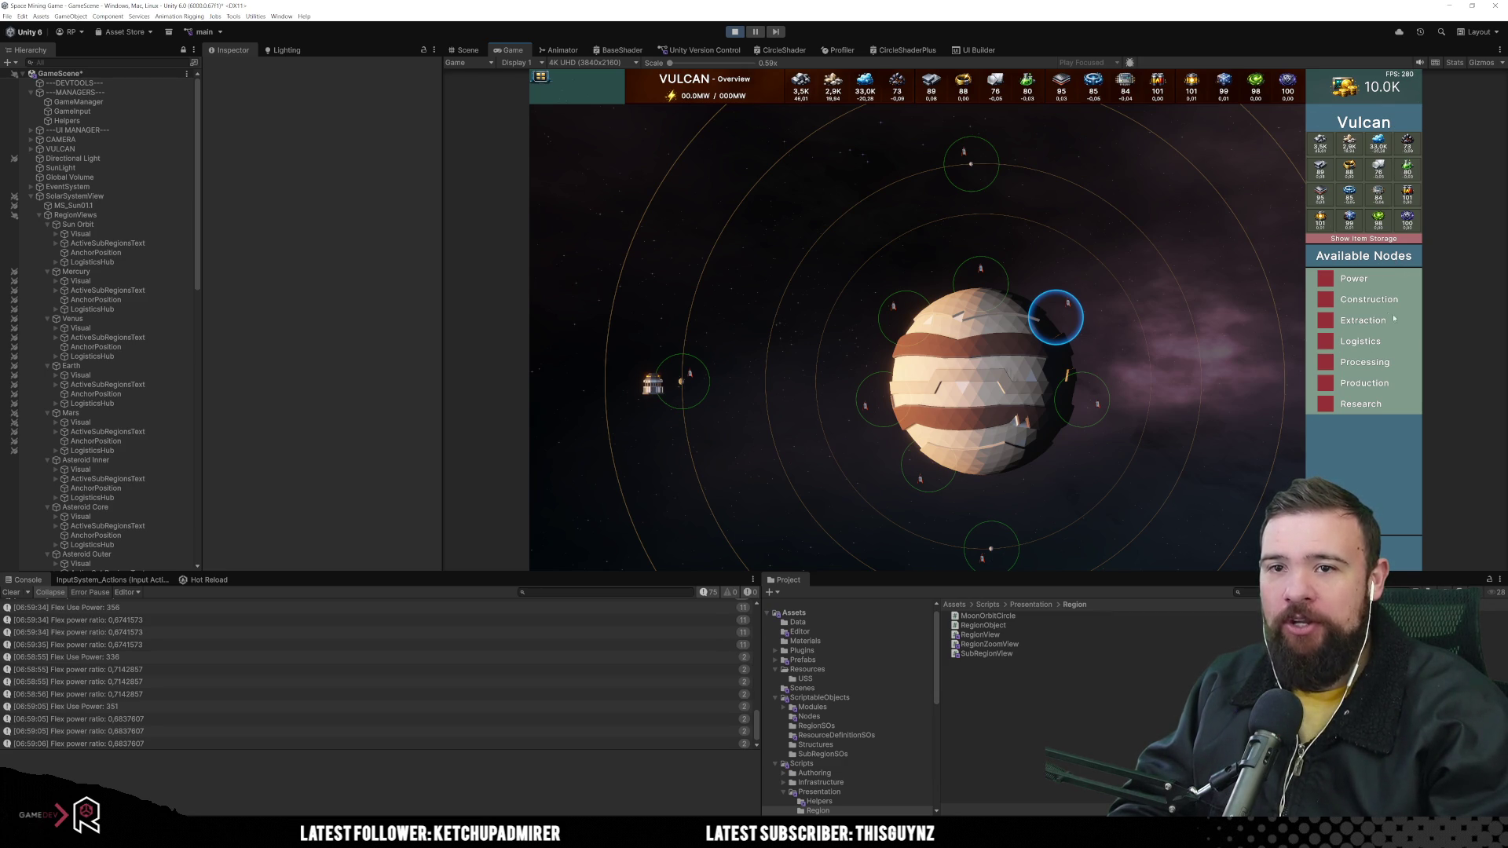
Show Vulcan's item storage to see the Refinery entry, then hide it again
left_click(1365, 240)
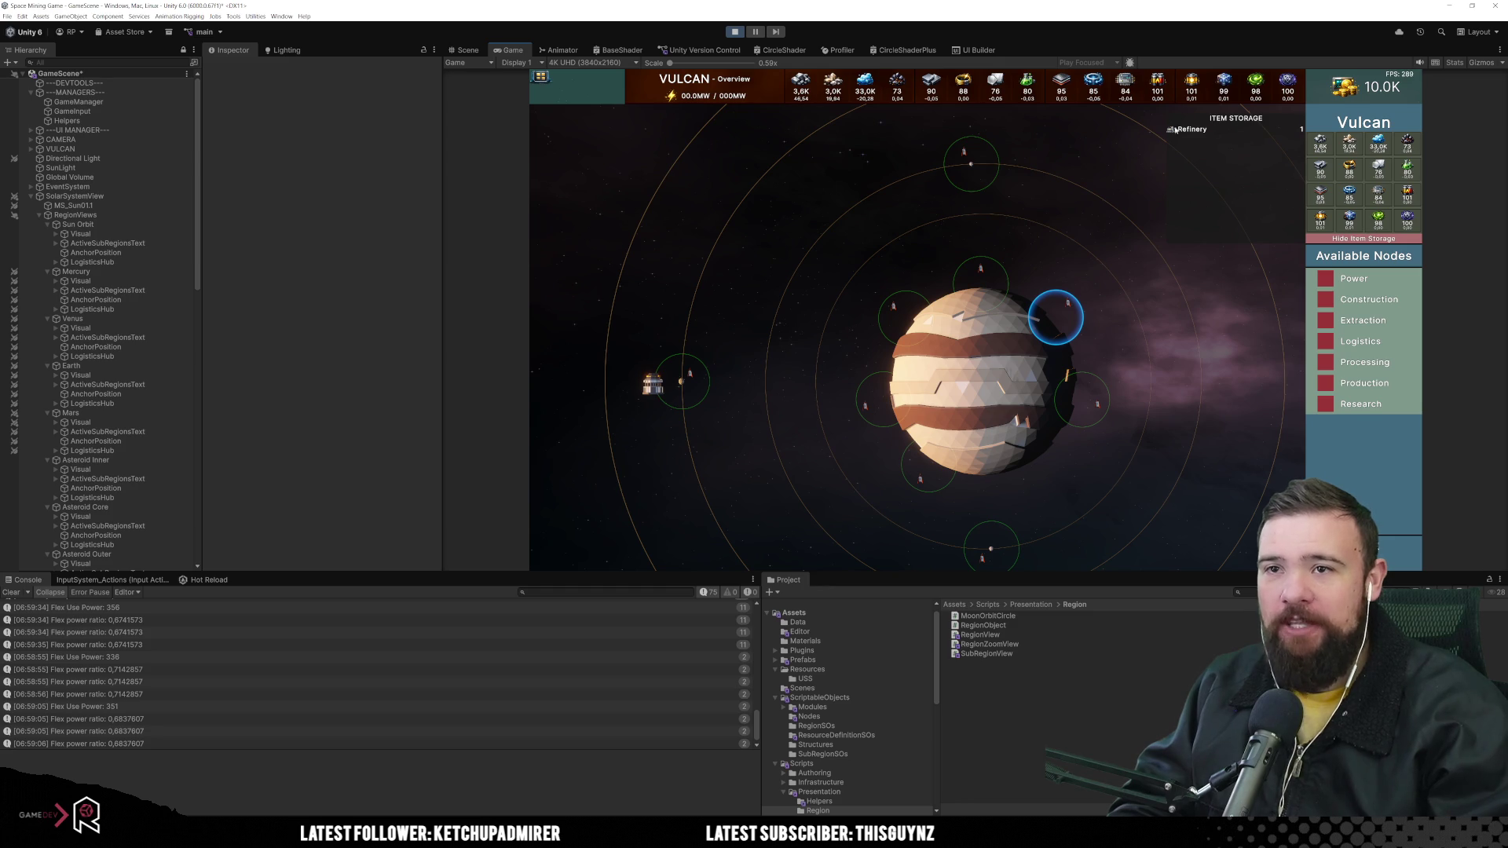
left_click(1354, 239)
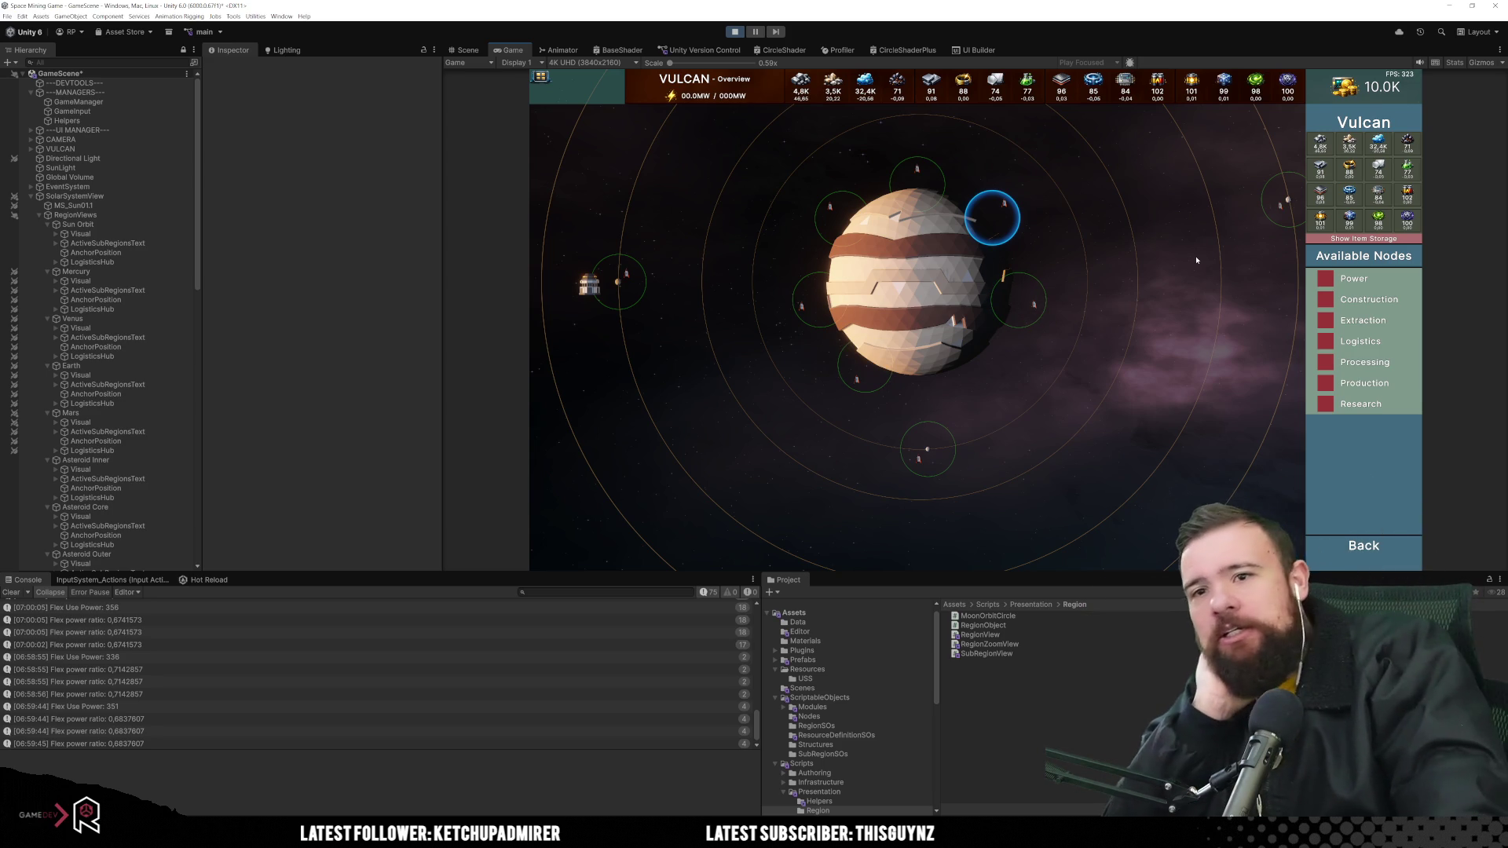
Select another moon, then the upper-right moon circle, and nudge the camera with W, A, S, D
left_click(1034, 299)
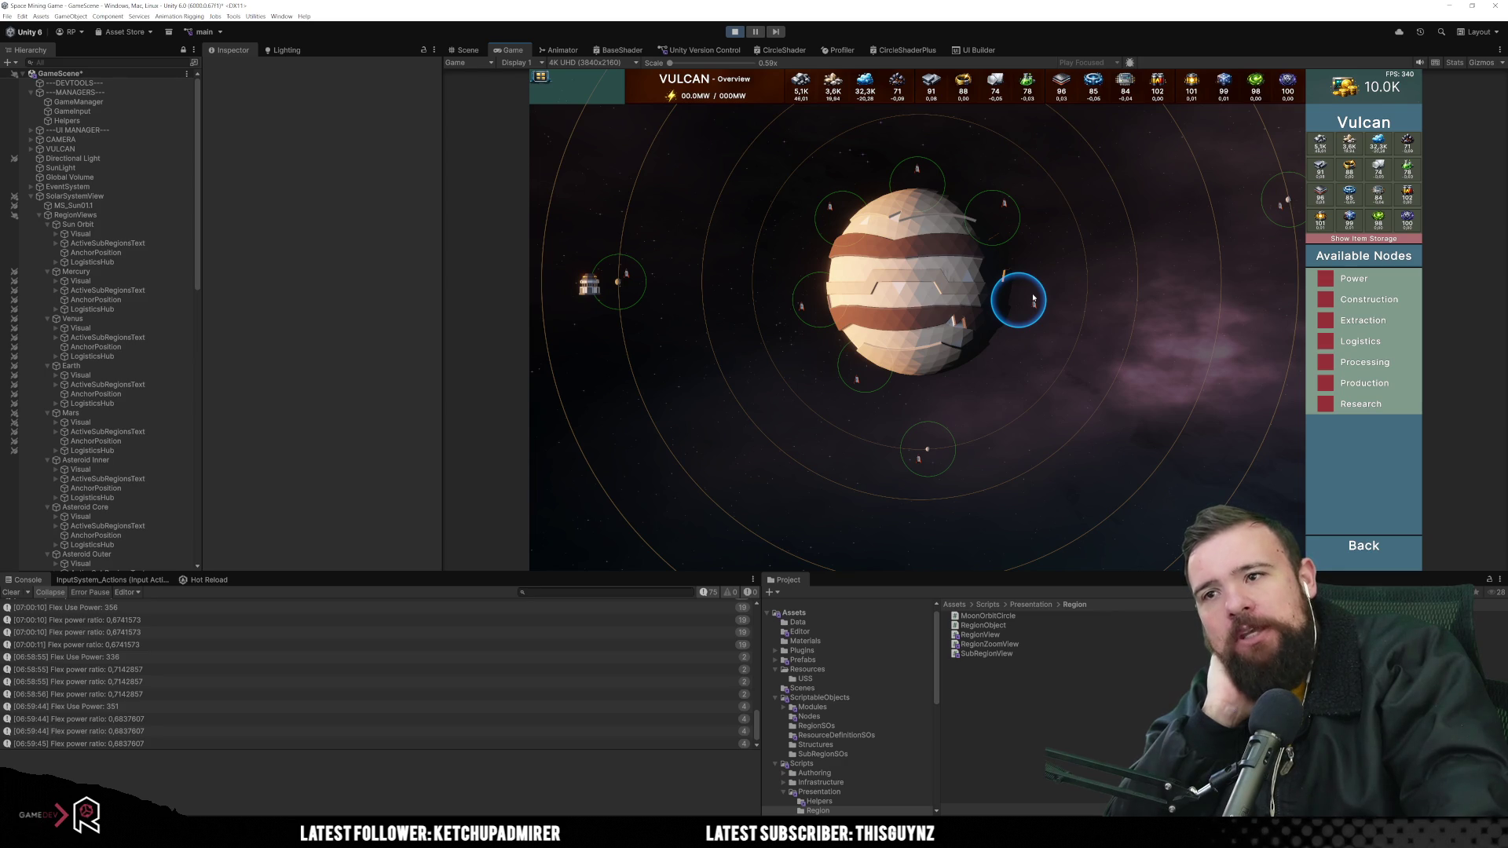
left_click(994, 218)
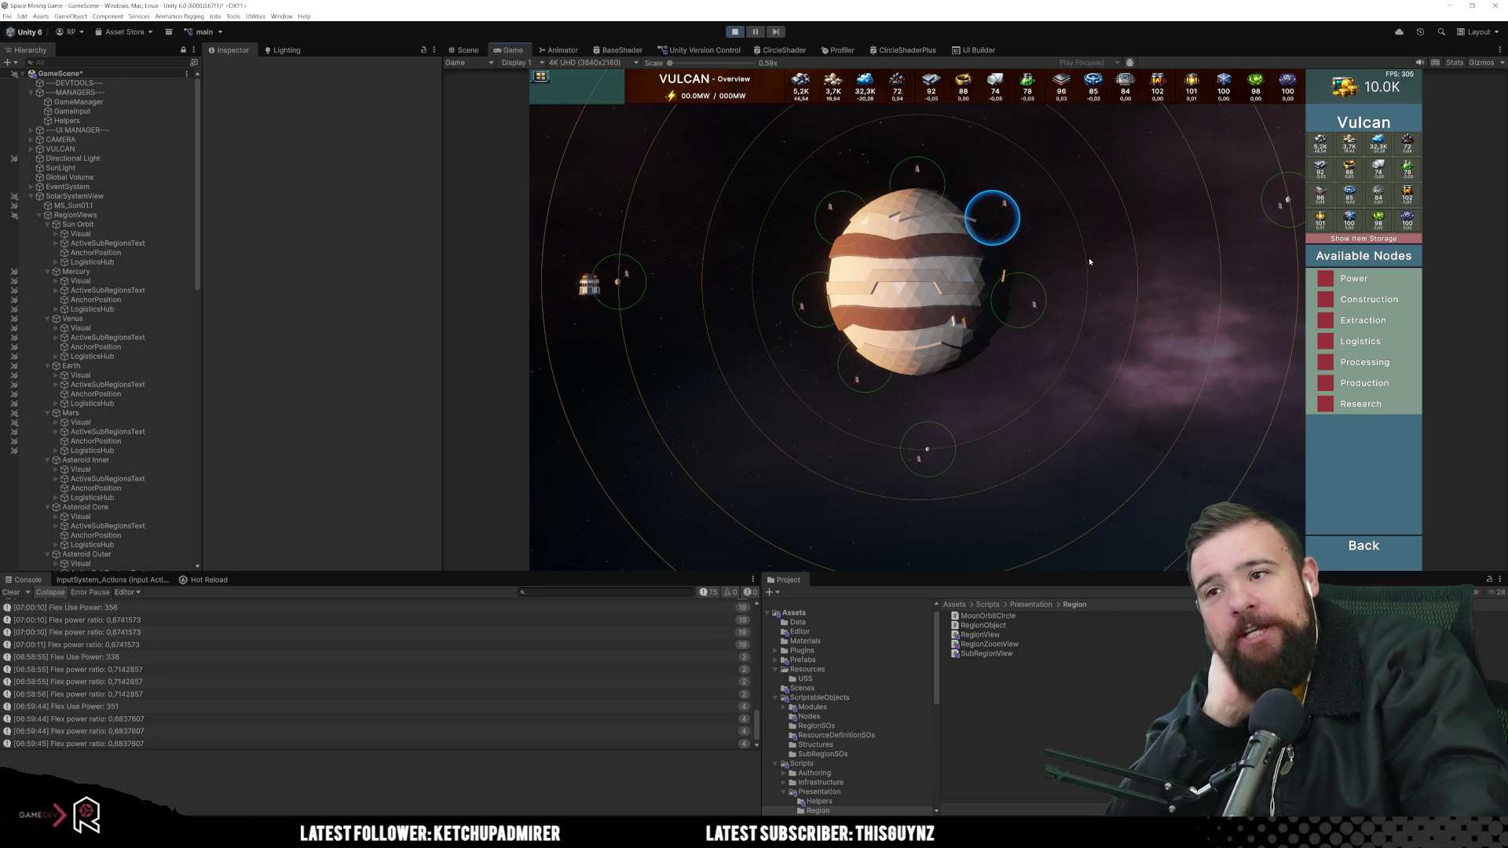
key("w")
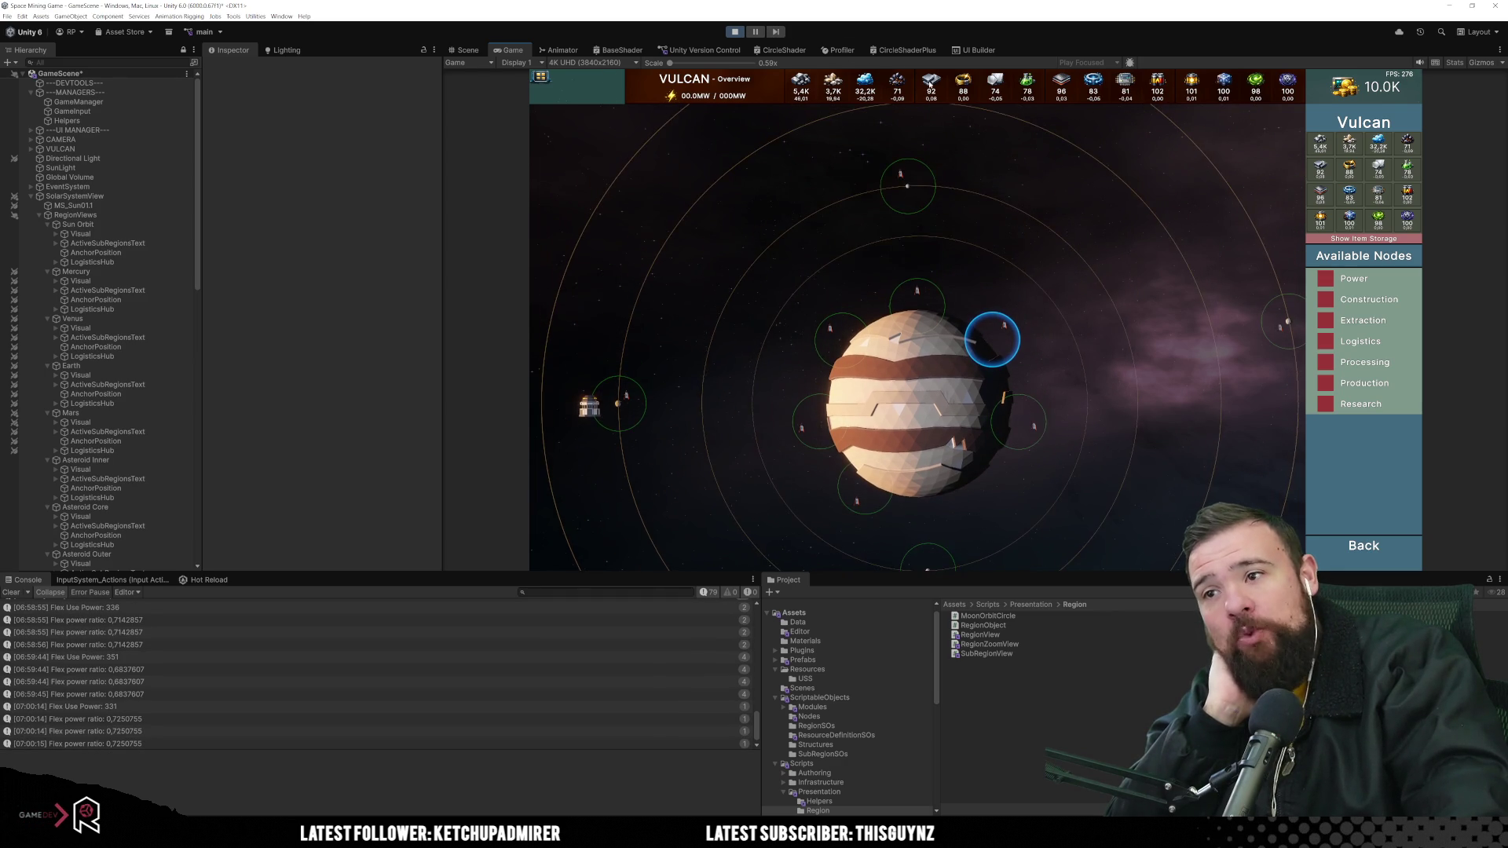
key("s")
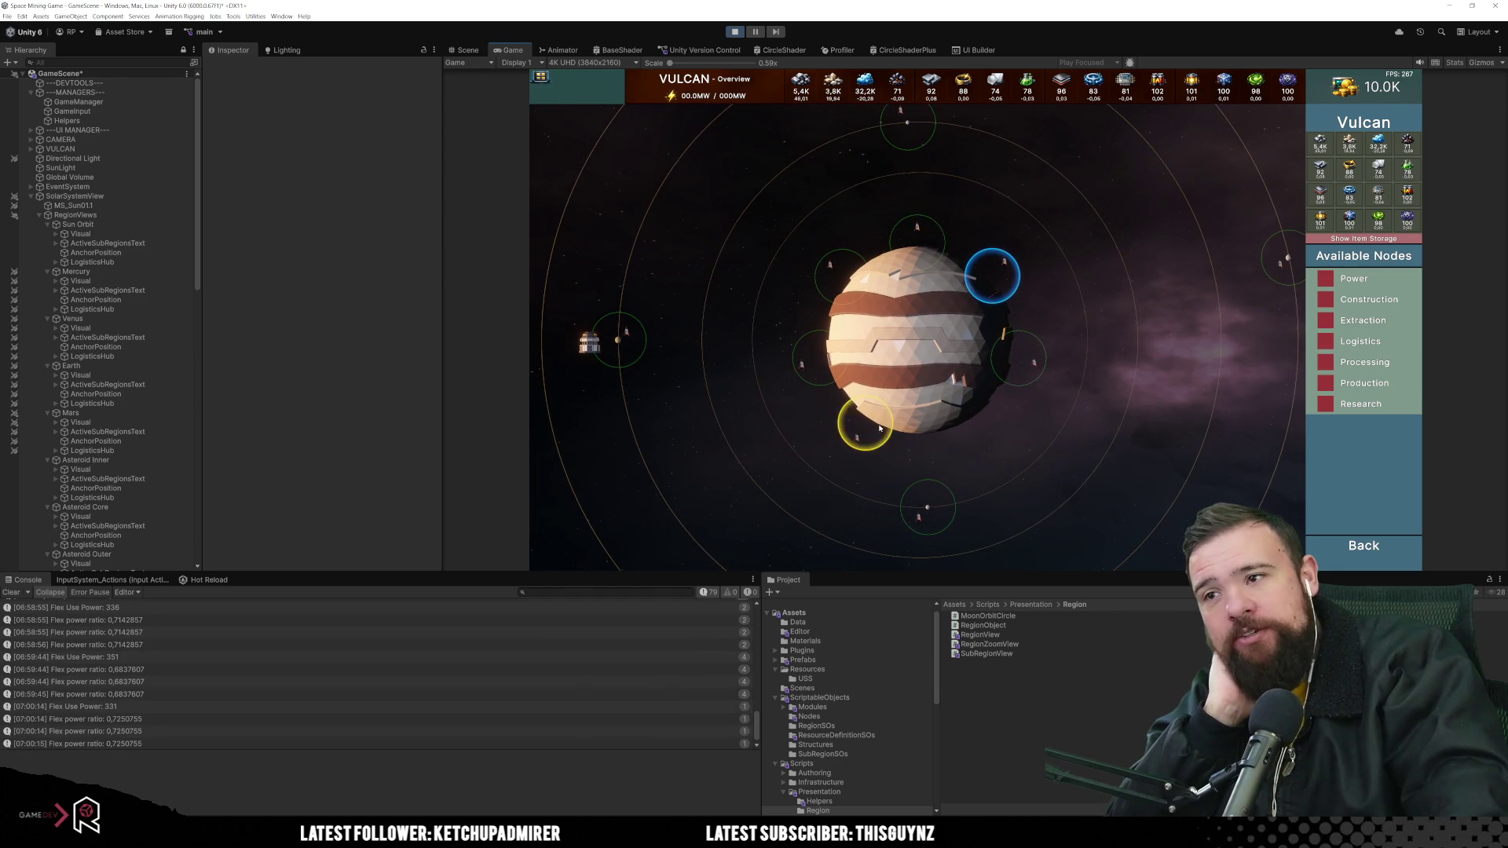
key("a")
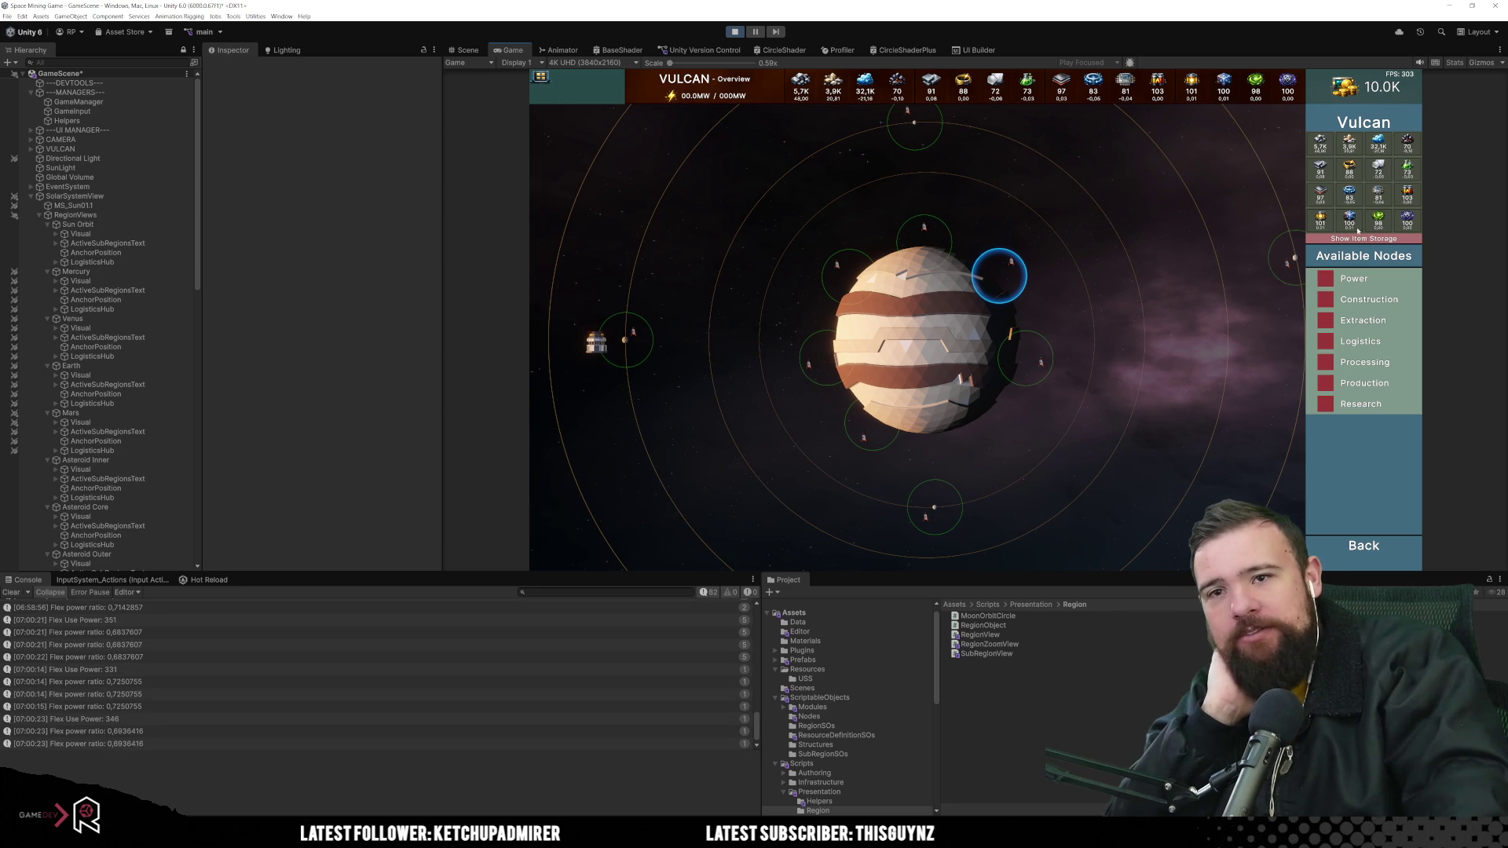
key("d")
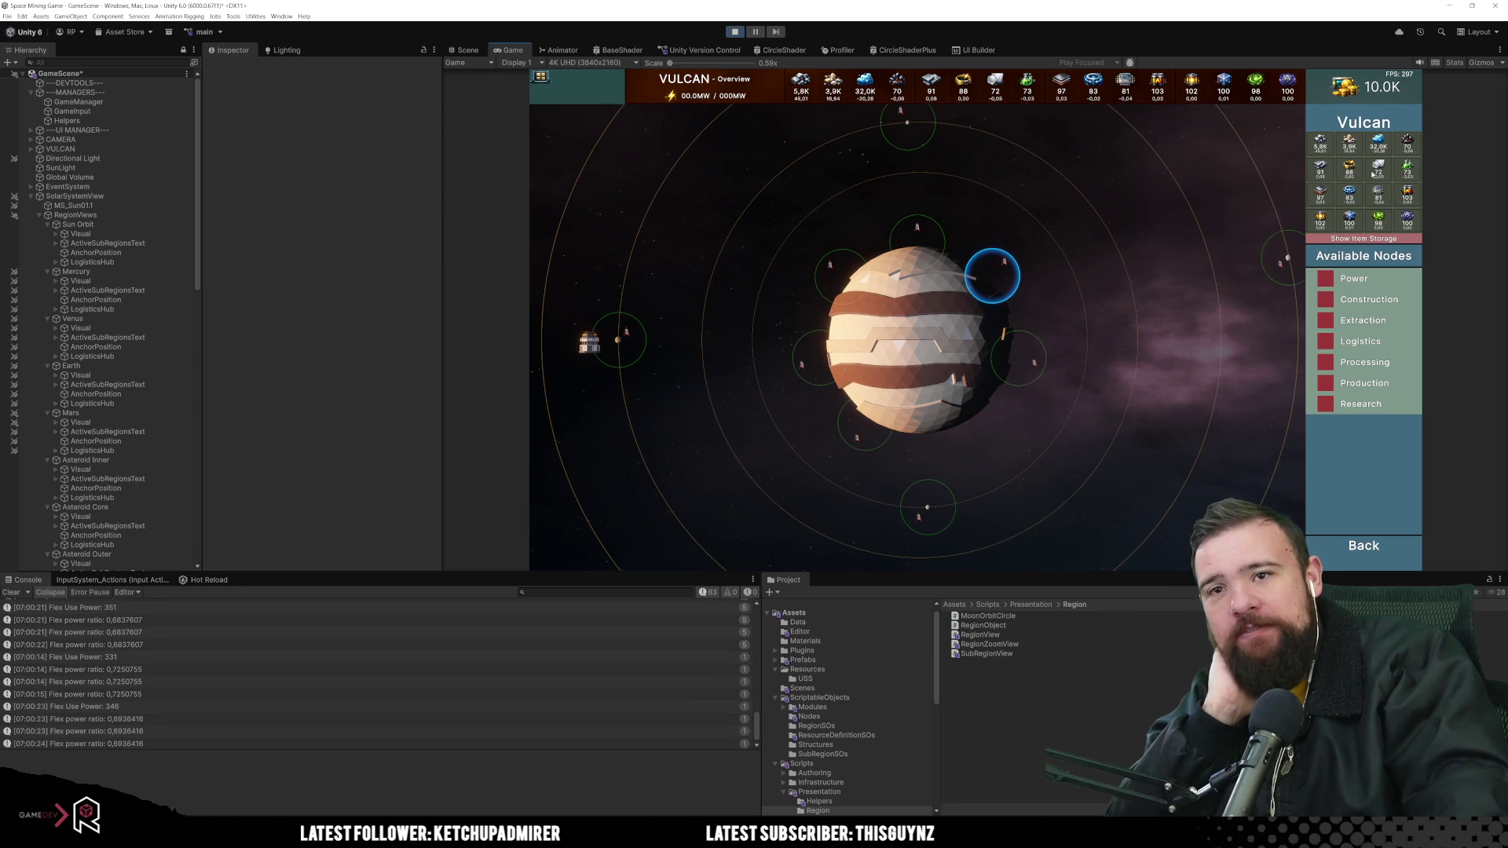
key("s")
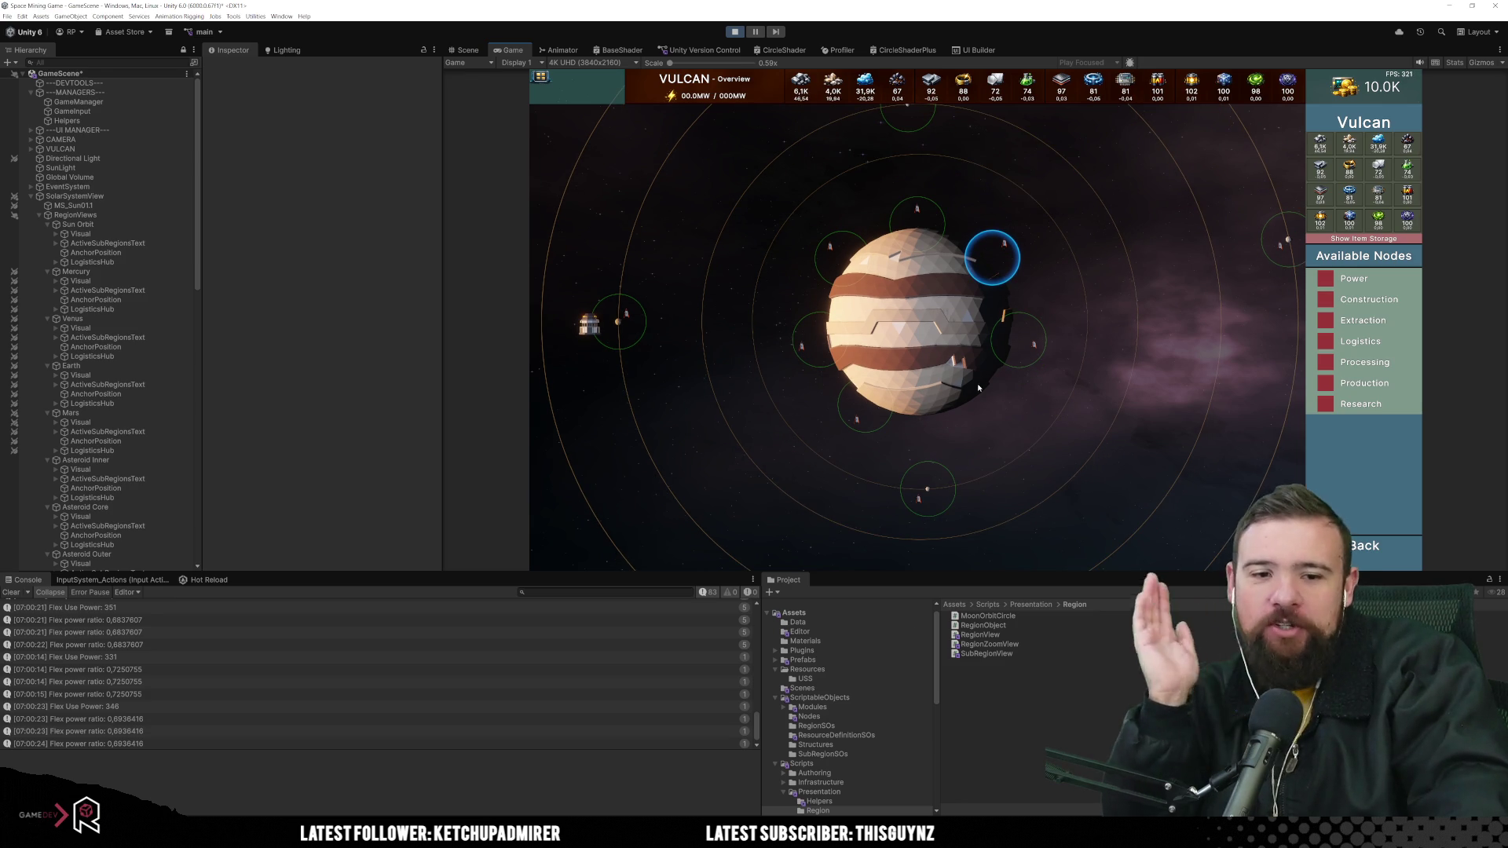
key("w")
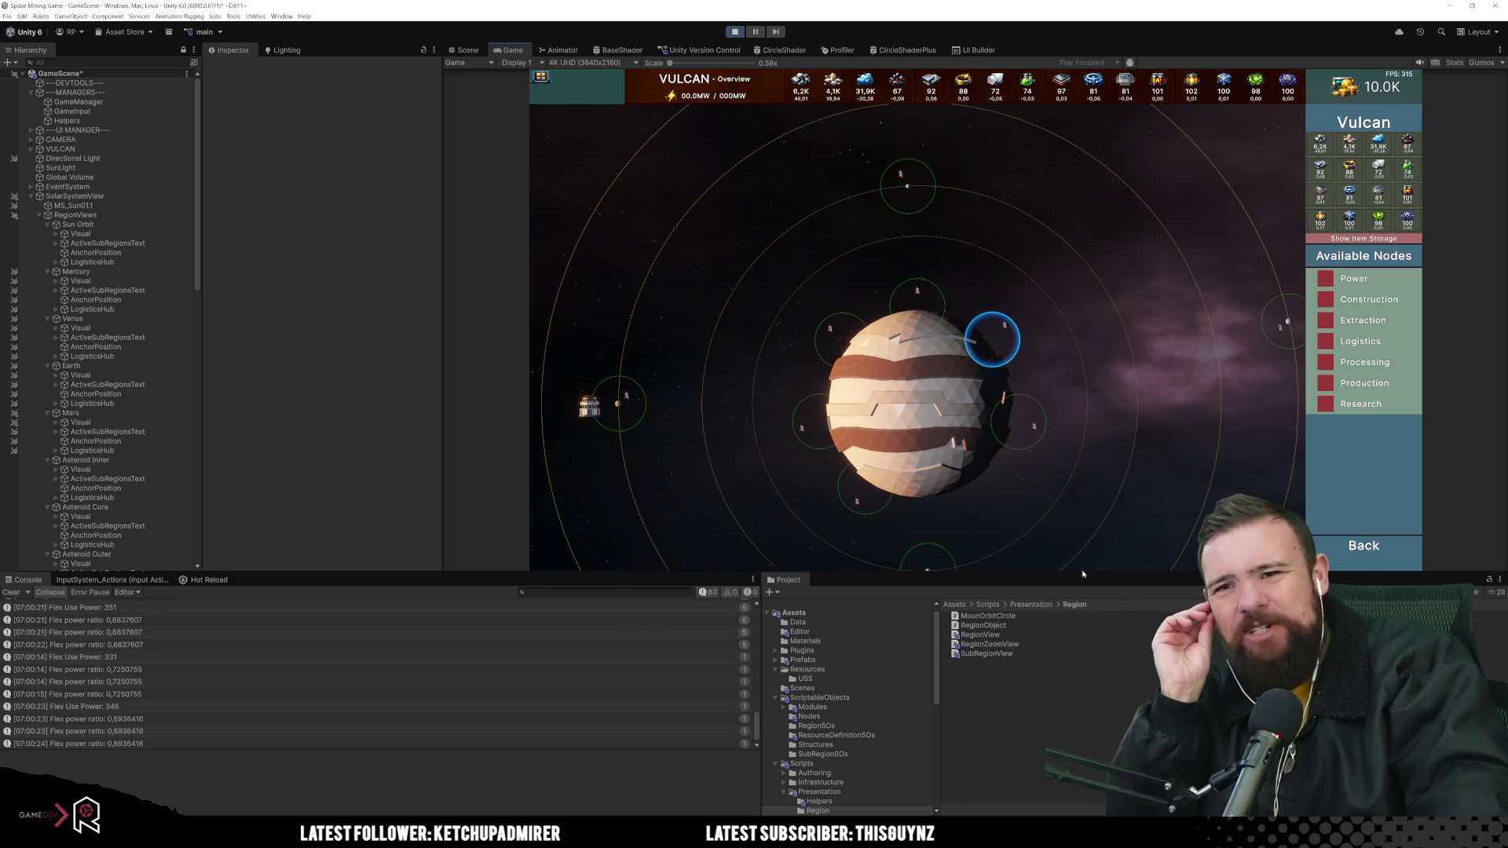
key("s")
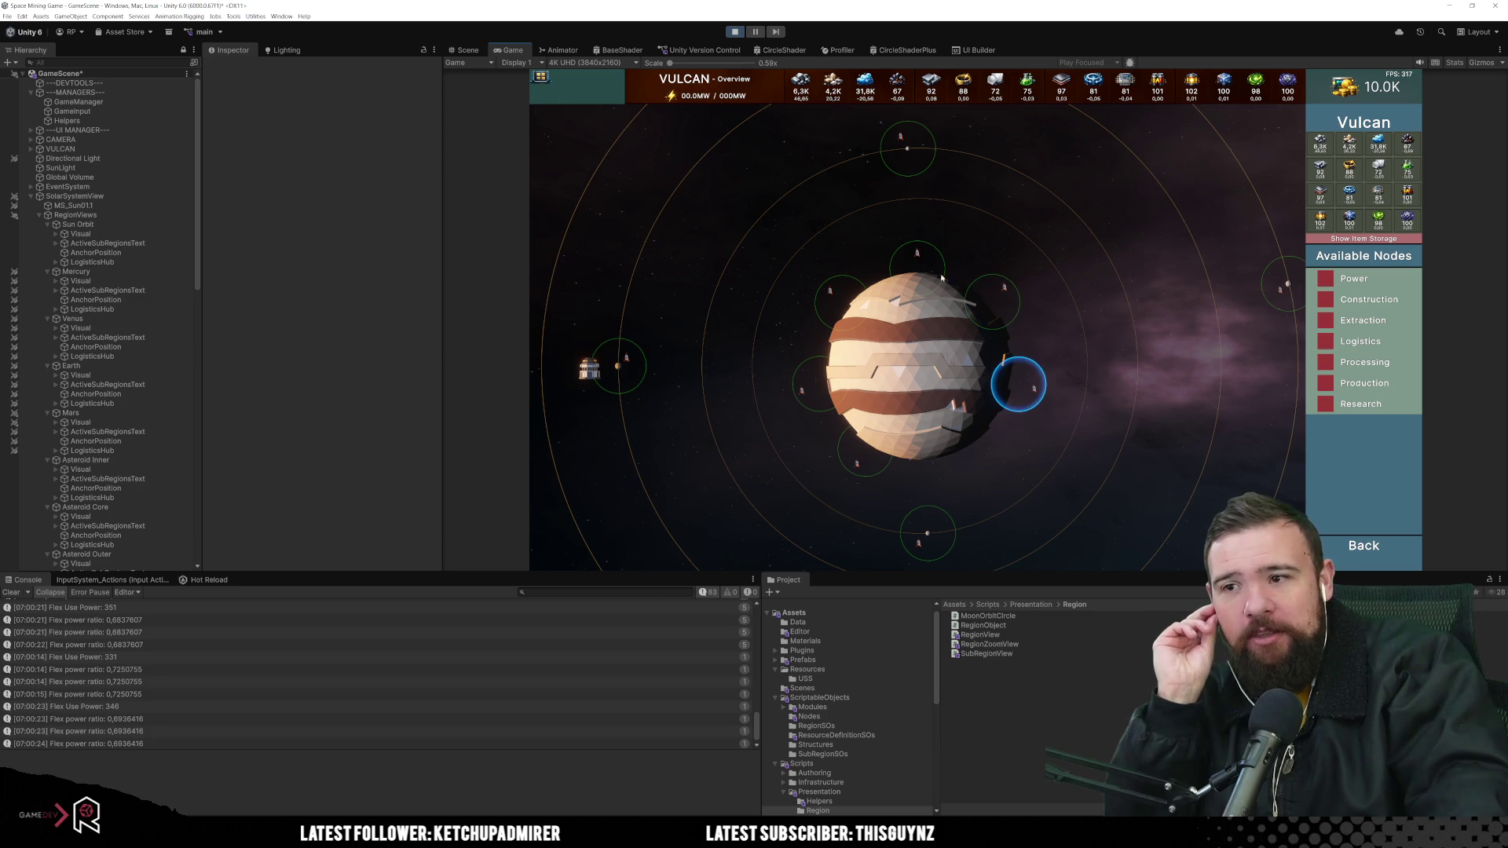
Exit Play mode with Ctrl+P, select and deselect the Sun, and switch to Visual Studio
key("ctrl+p")
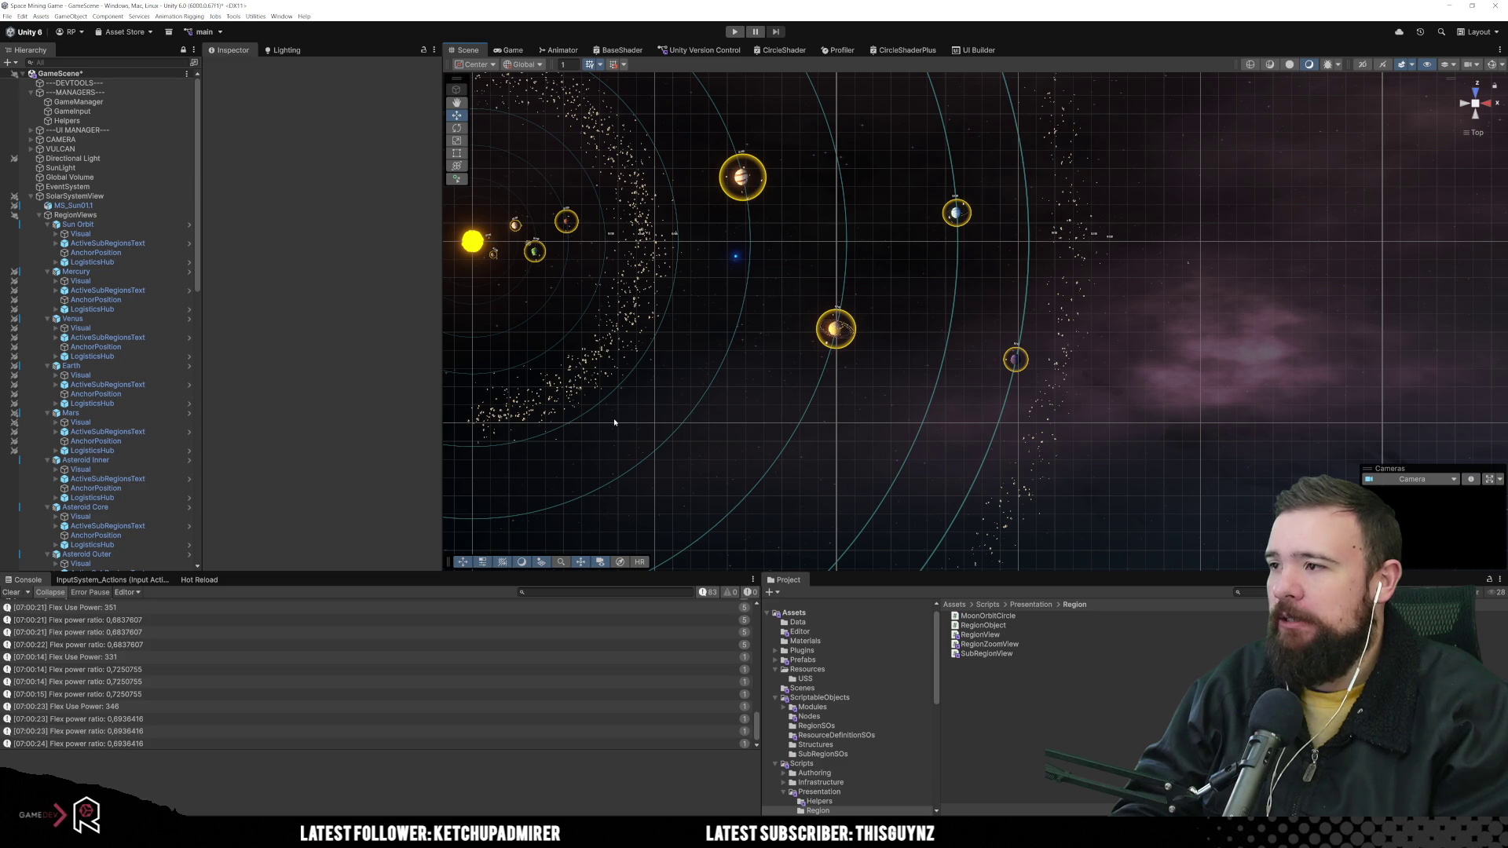
left_click(472, 241)
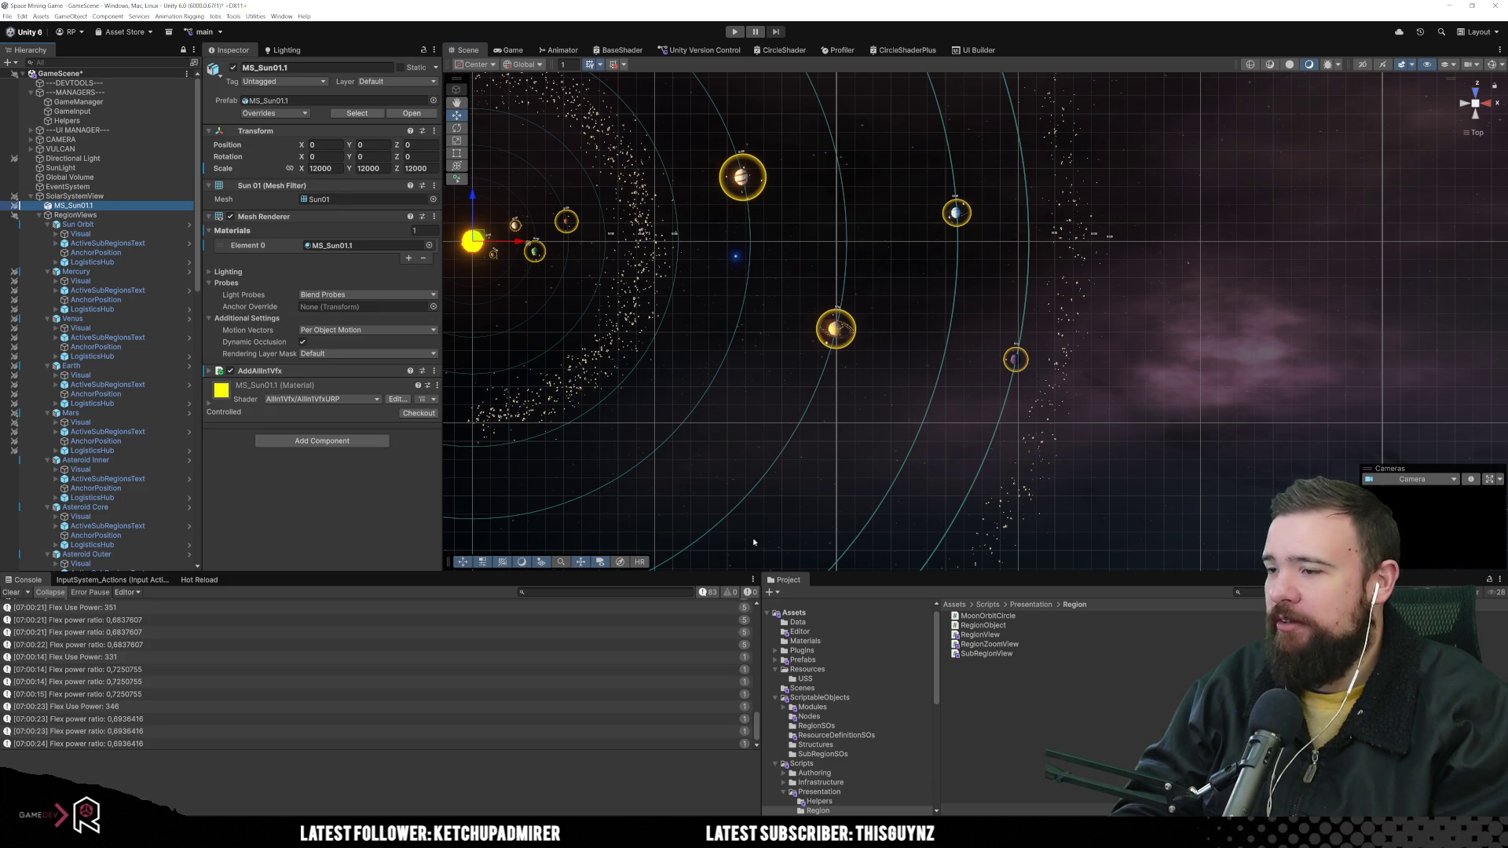
left_click(697, 451)
mouse_move(488, 813)
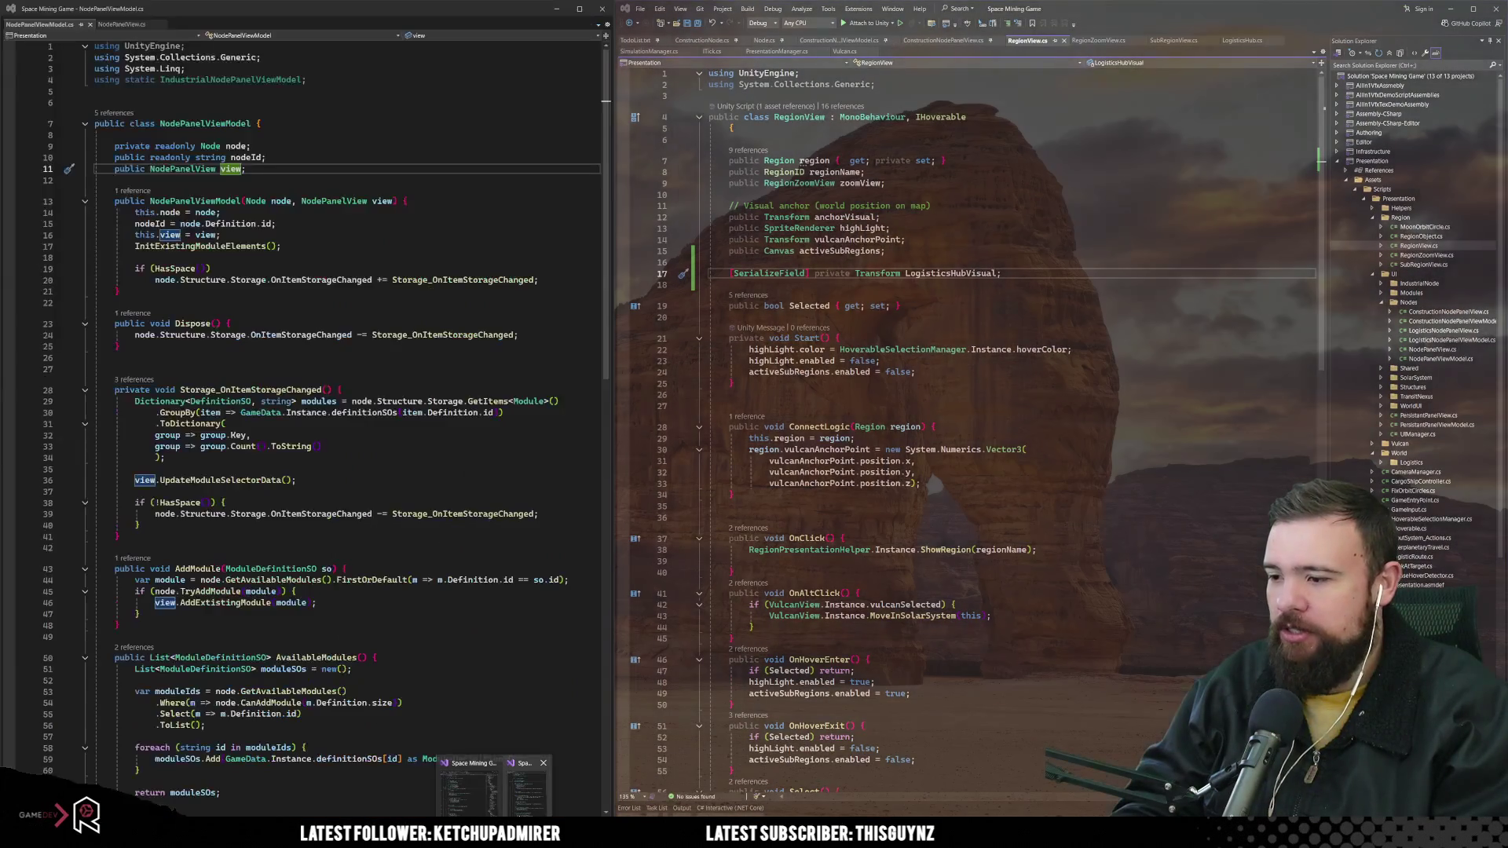
Read RegionView.cs's Start and ConnectLogic beside NodePanelViewModel's Storage_OnItemStorageChanged, then scroll RegionView down
left_click(528, 790)
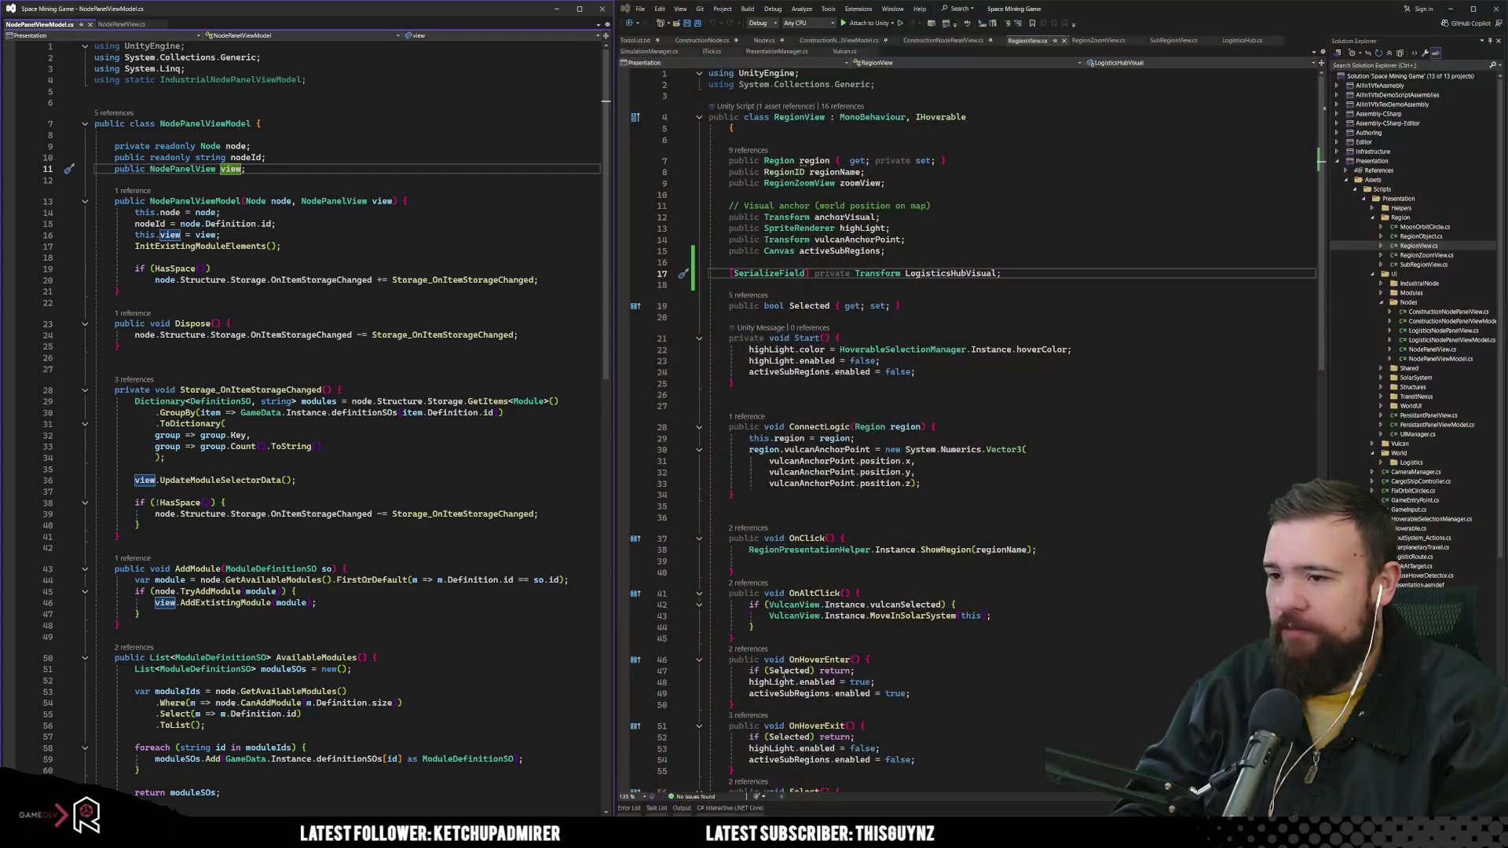
left_click(930, 493)
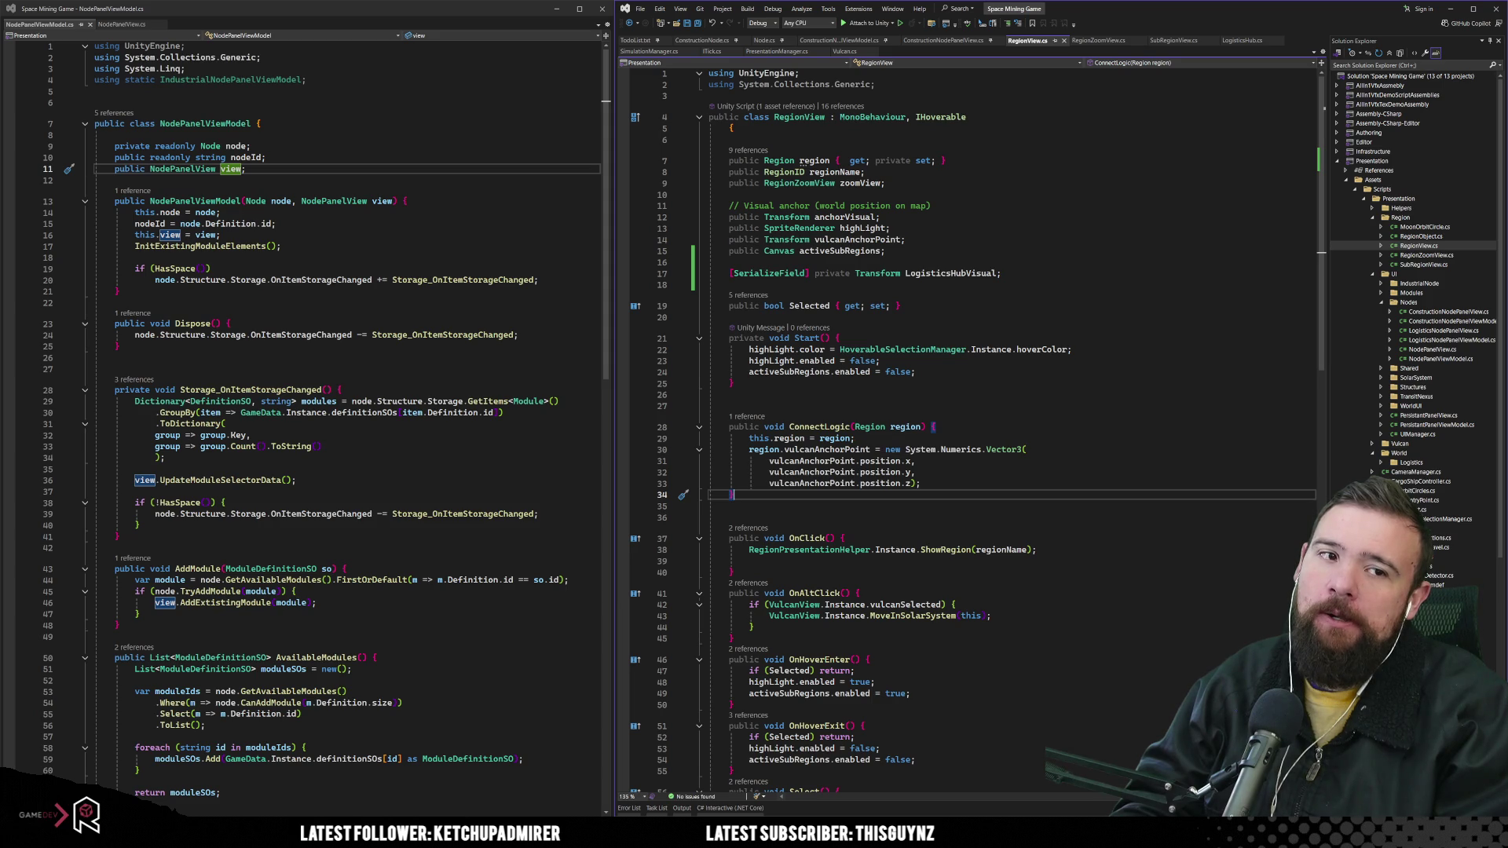
left_click(925, 426)
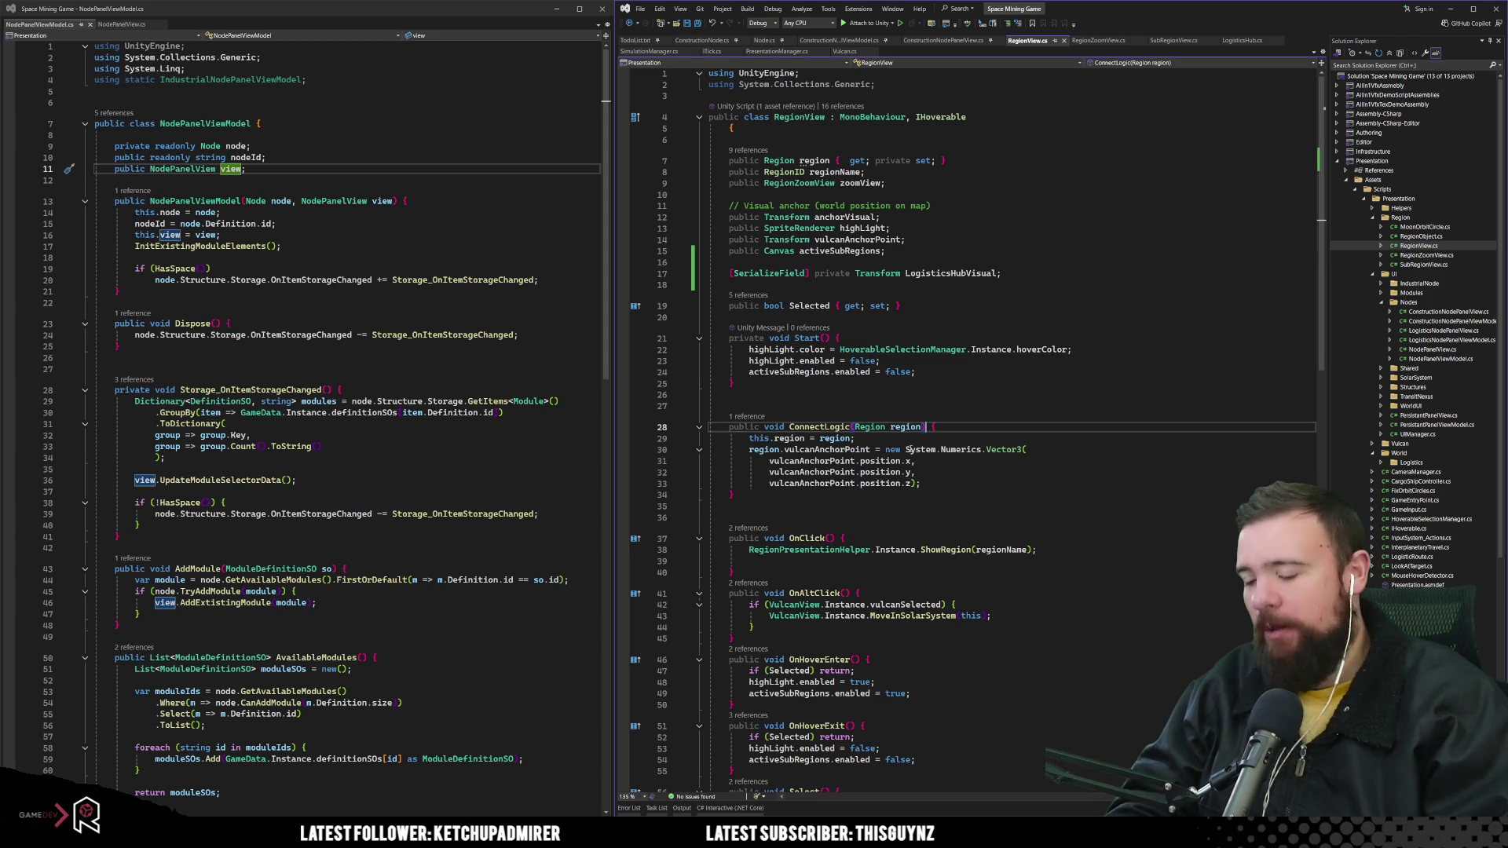
left_click(916, 371)
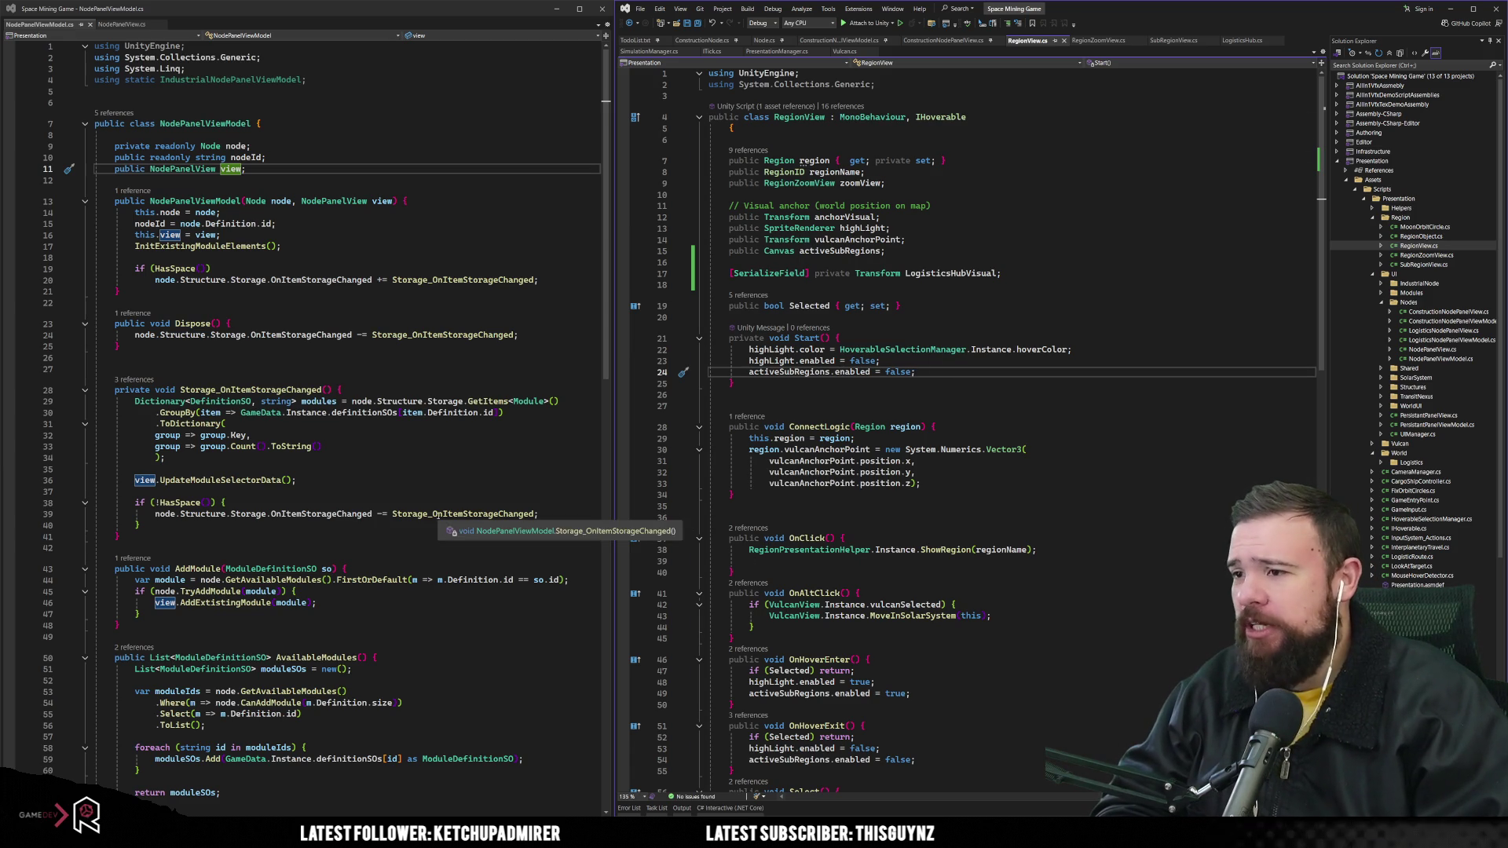
left_click(398, 481)
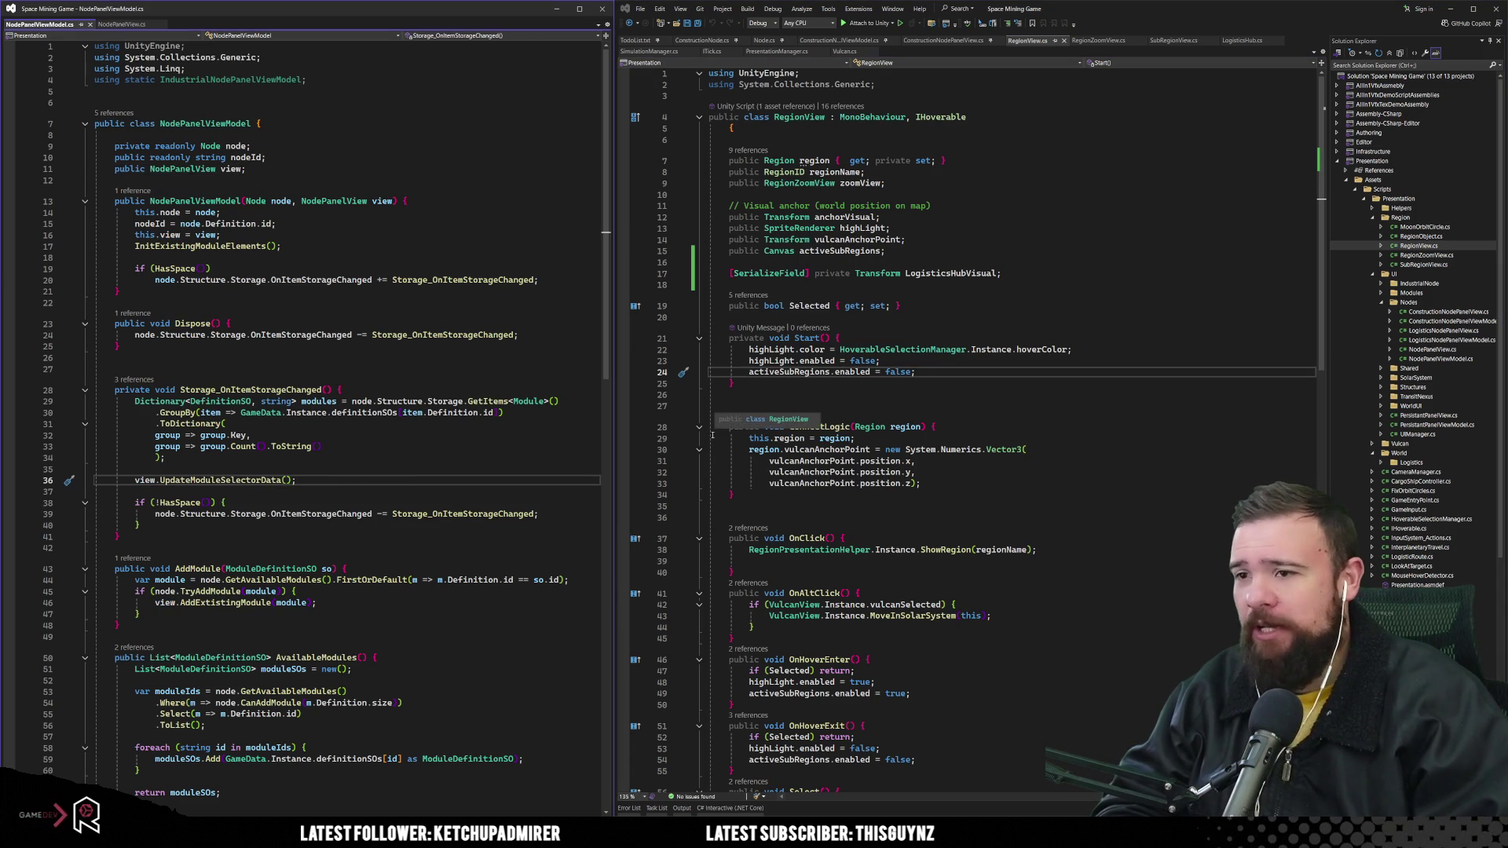
left_click(841, 406)
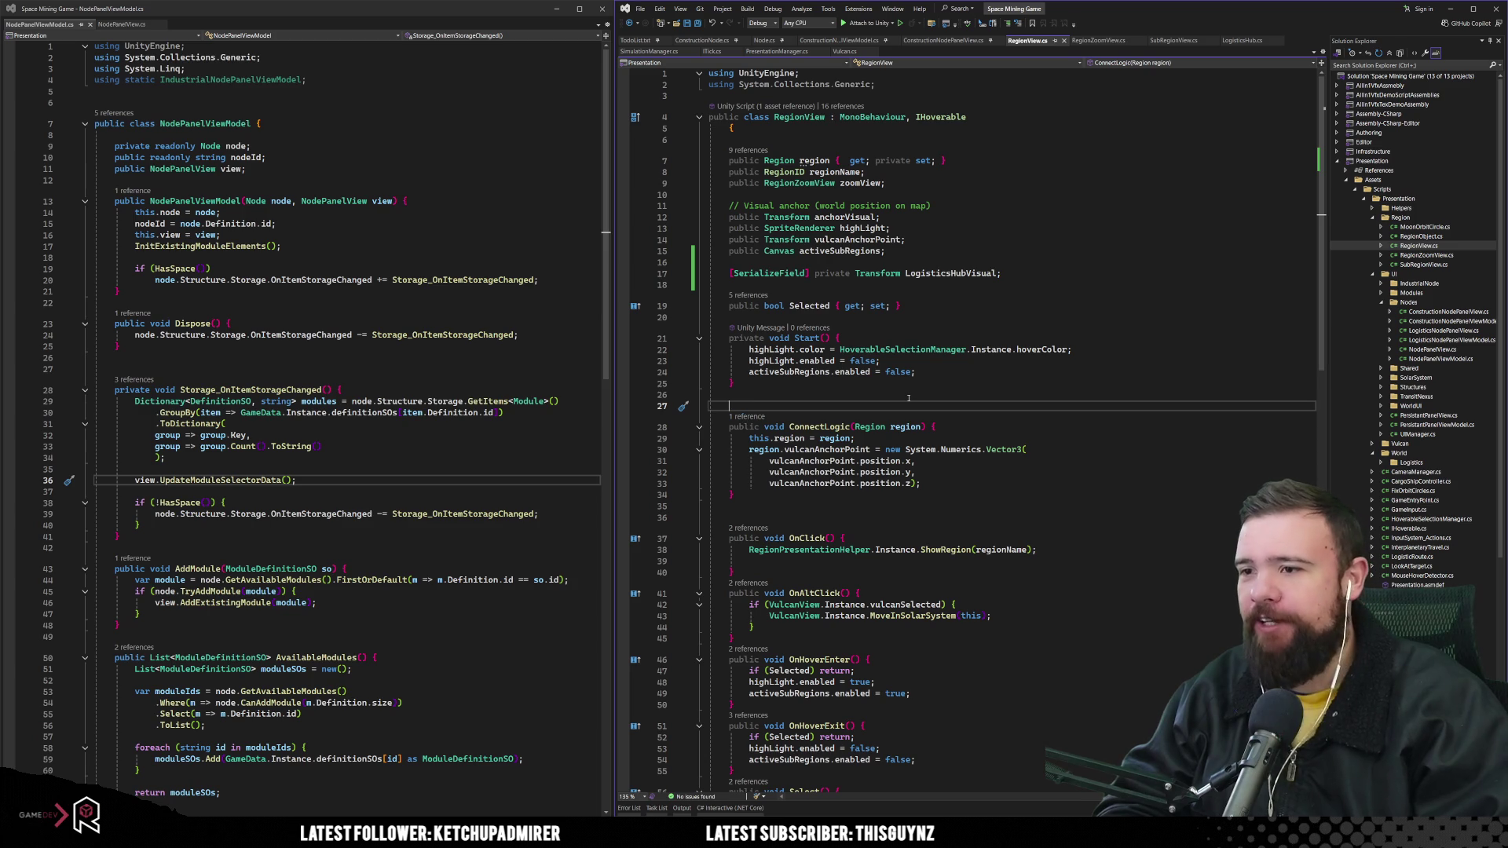
scroll(909, 398, "down", 10)
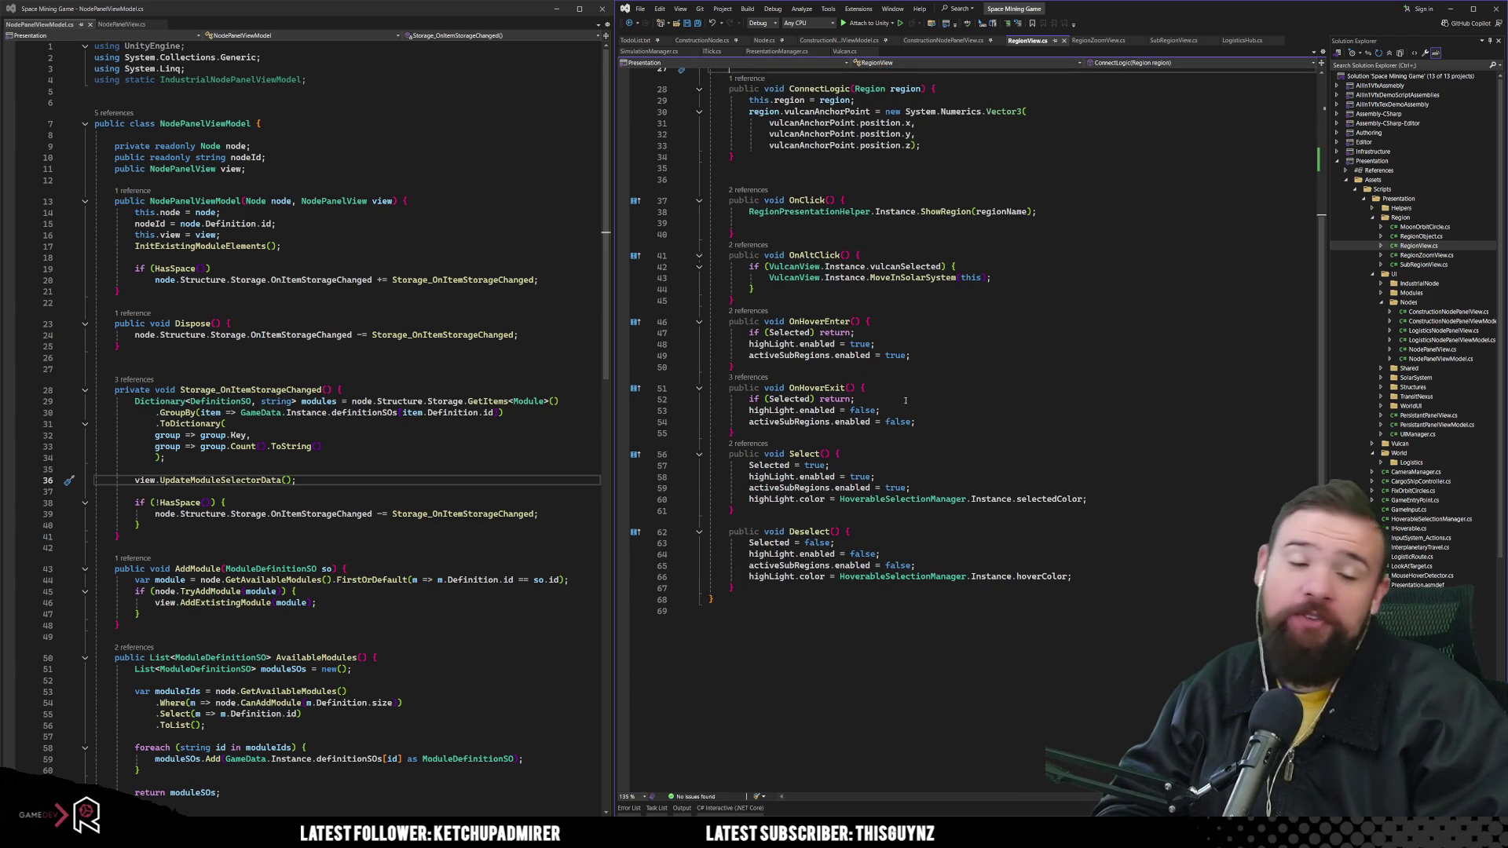
scroll(905, 400, "up", 9)
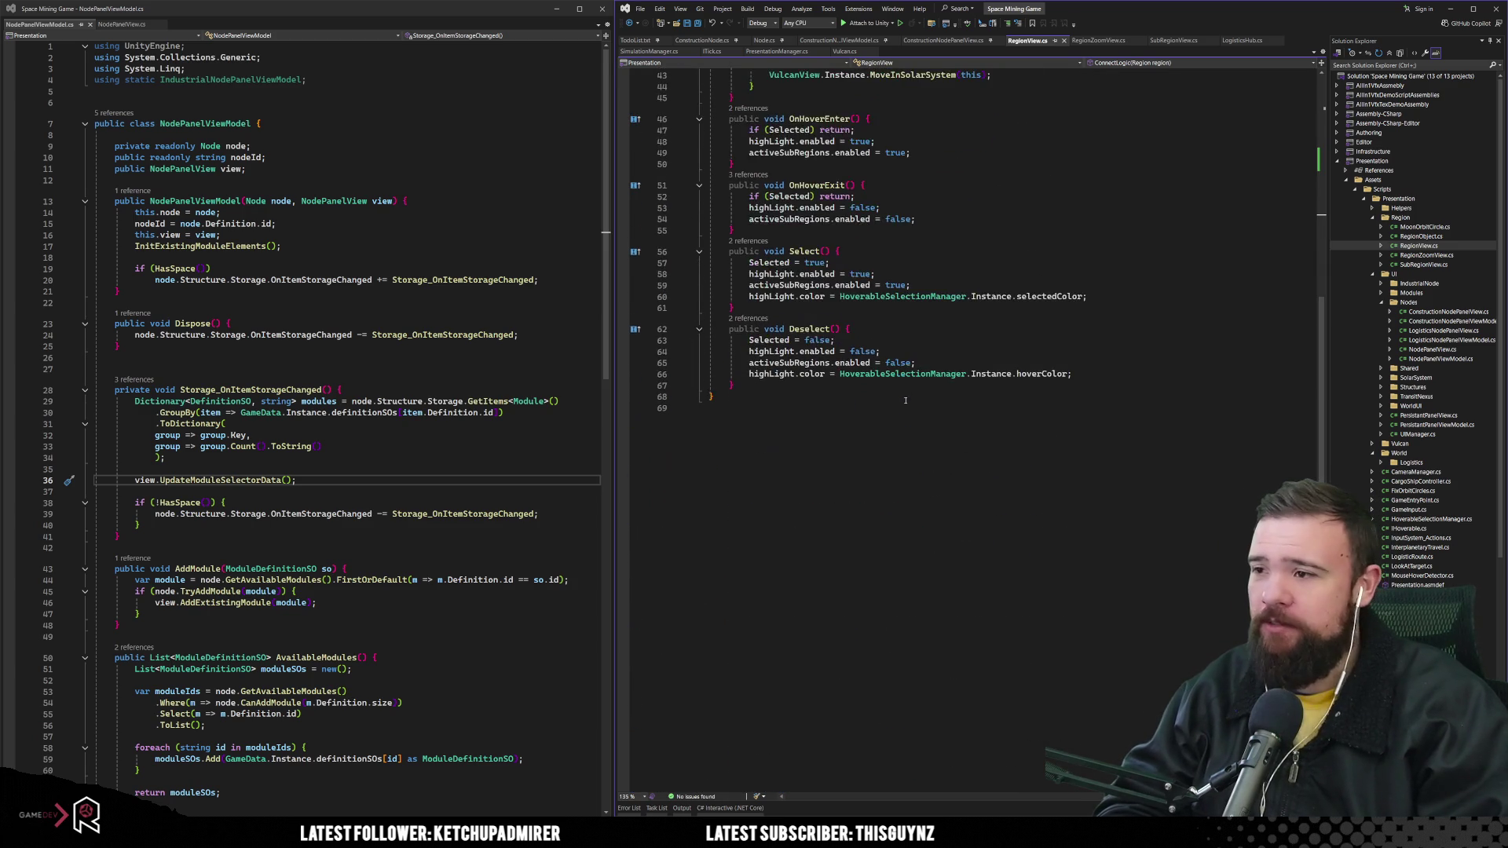